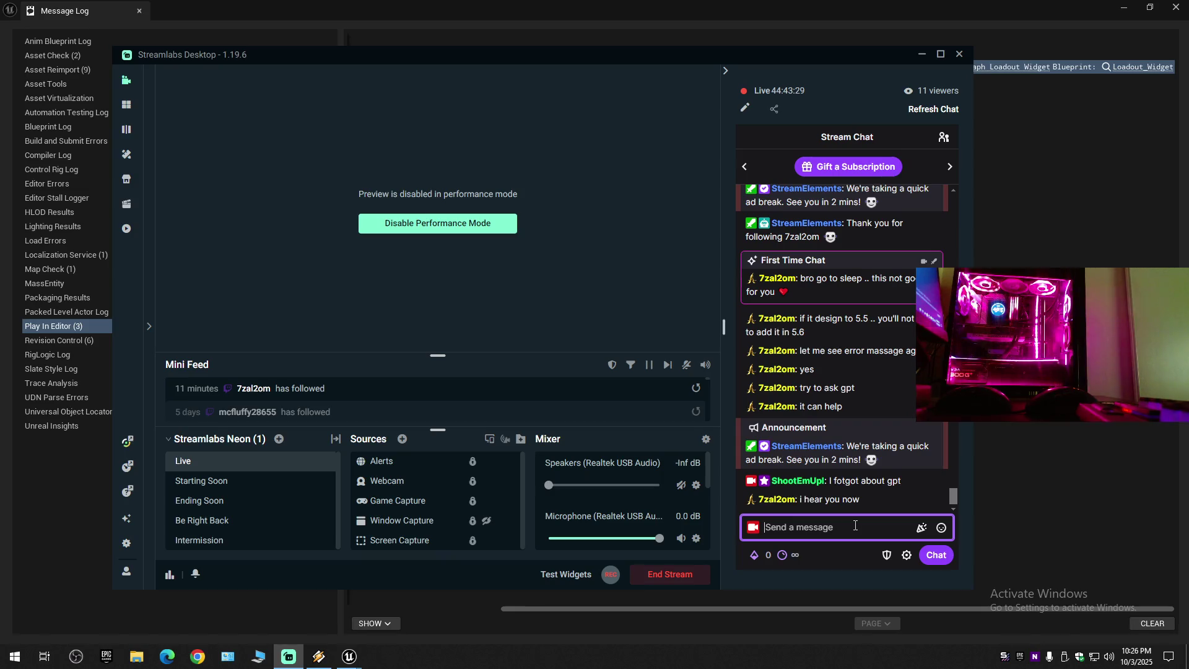
# Step: Clear the unsent chat message and bring the Unreal editor to the front
pyautogui.write('is th')
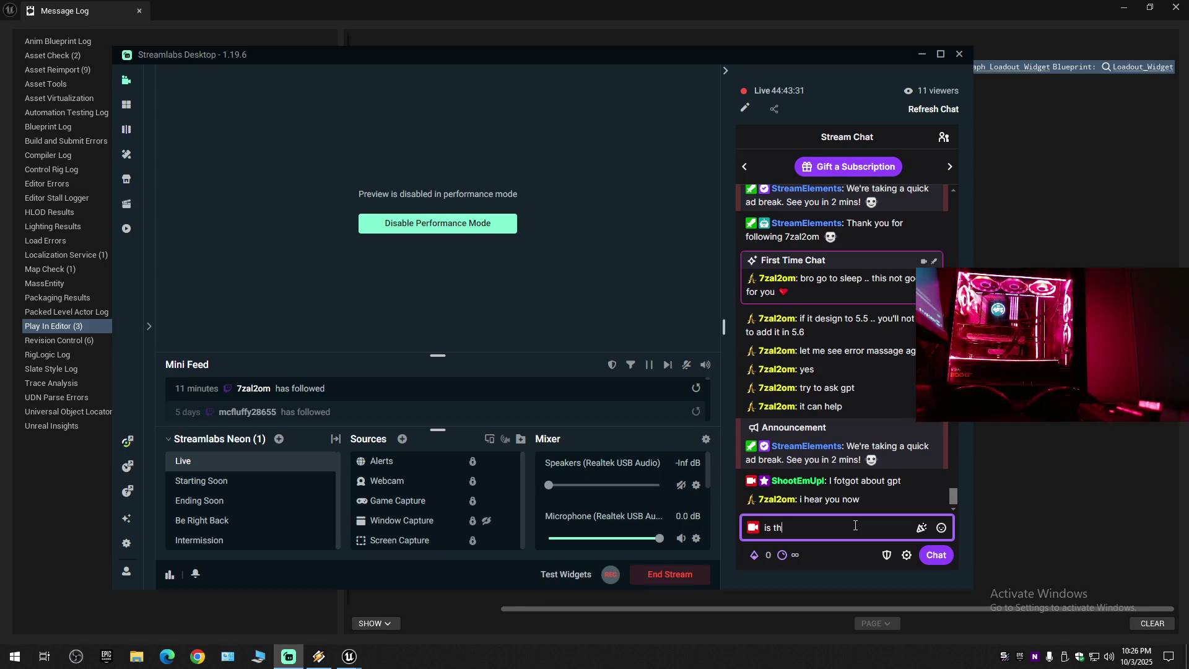
pyautogui.press('BackSpace')
pyautogui.press('BackSpace')
pyautogui.press('BackSpace')
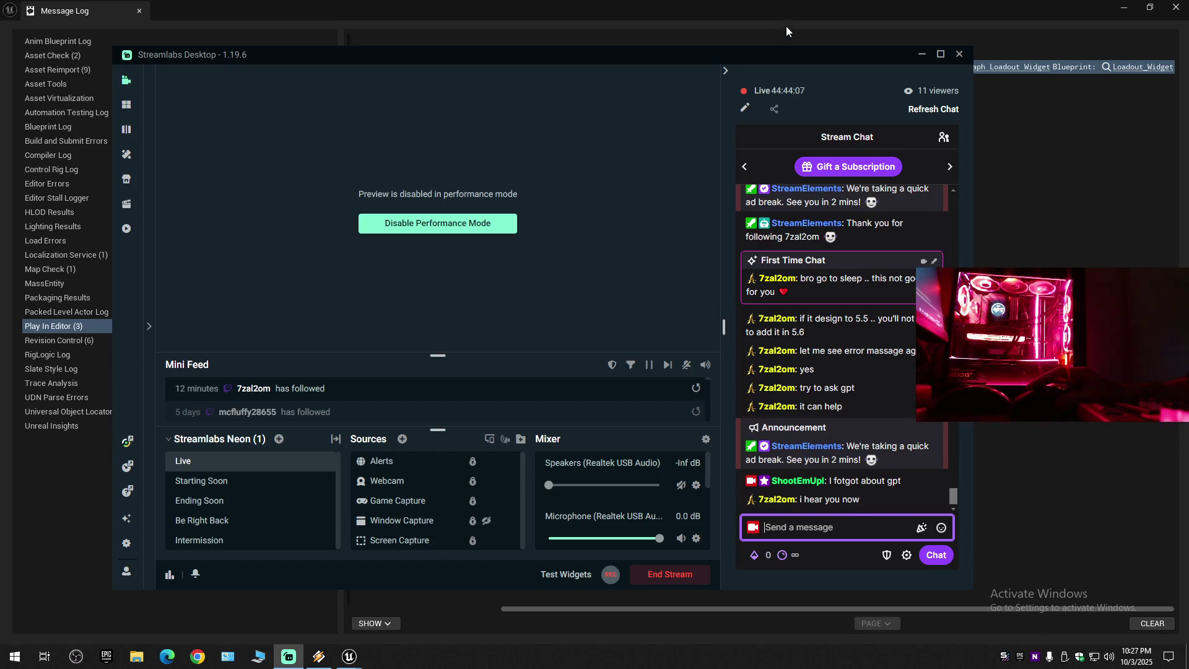
pyautogui.click(831, 1)
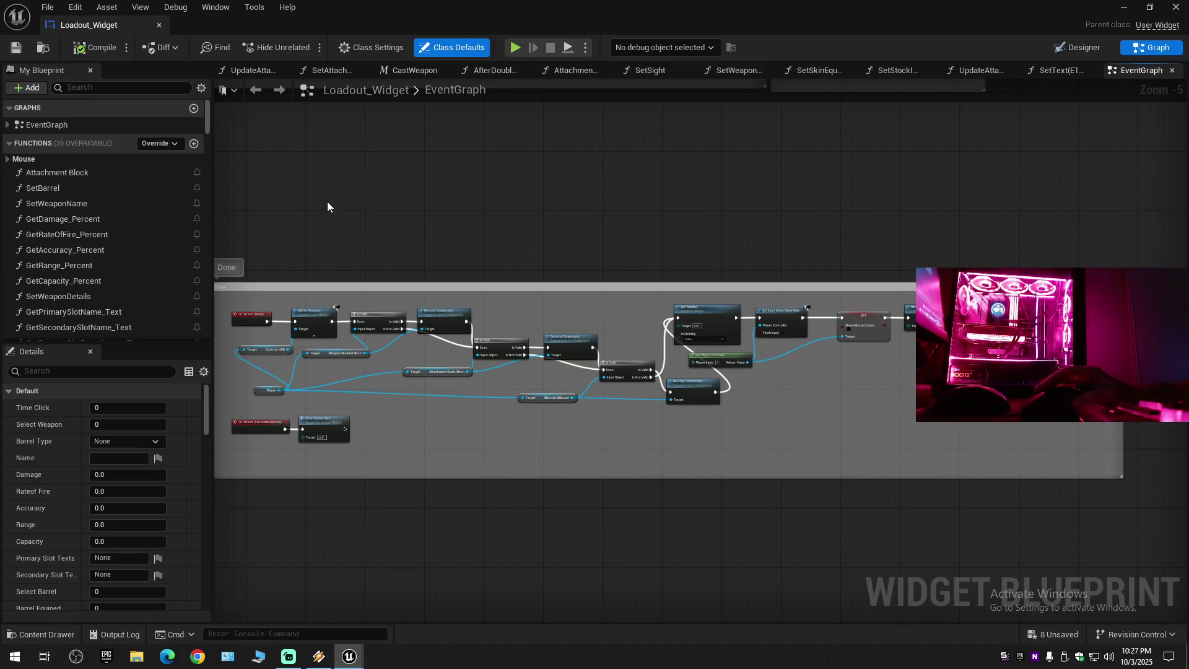
# Step: Close the Loadout_Widget editor, clear the Play In Editor messages and close the Message Log
pyautogui.click(158, 26)
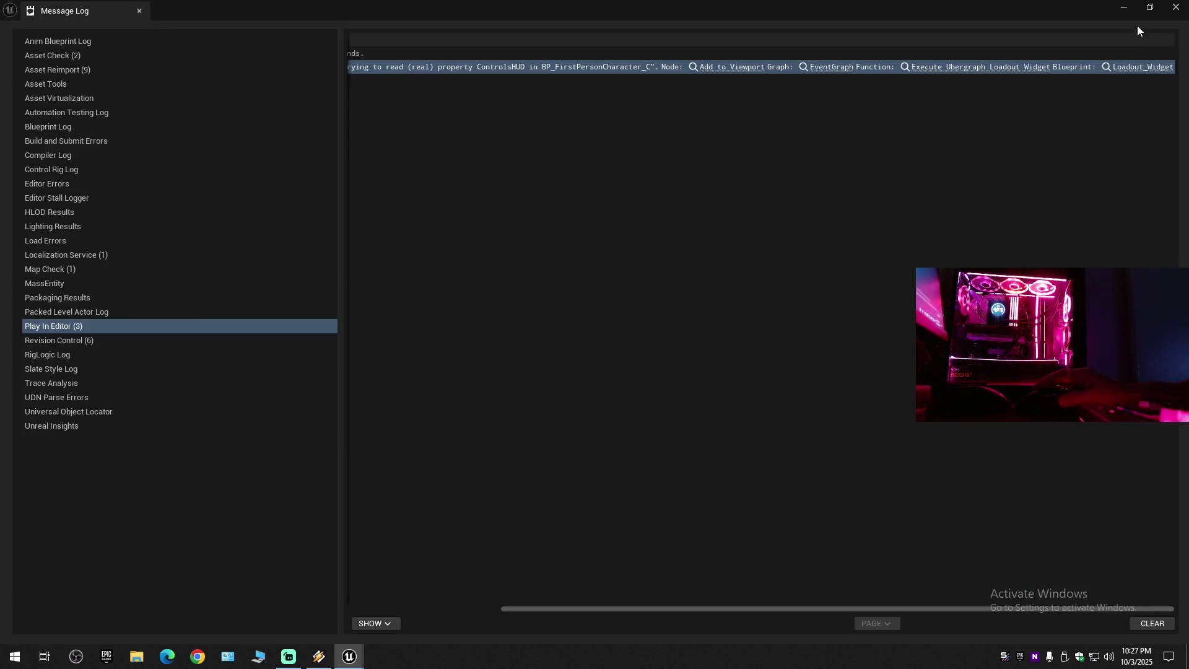
pyautogui.click(1148, 624)
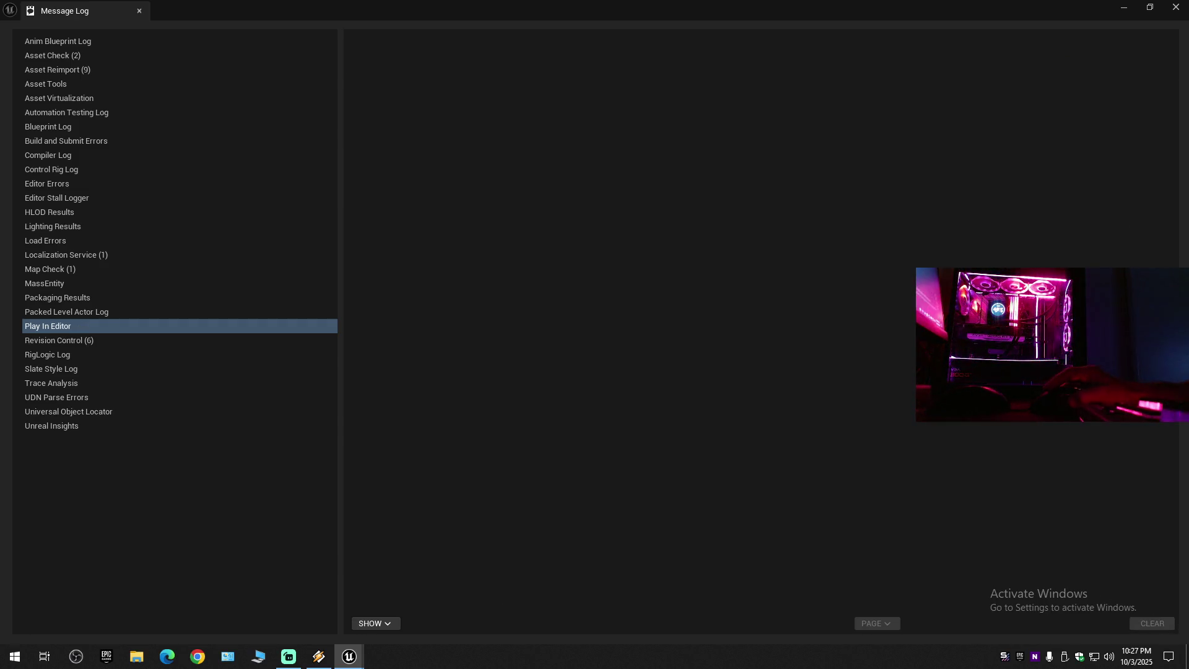
pyautogui.click(1176, 7)
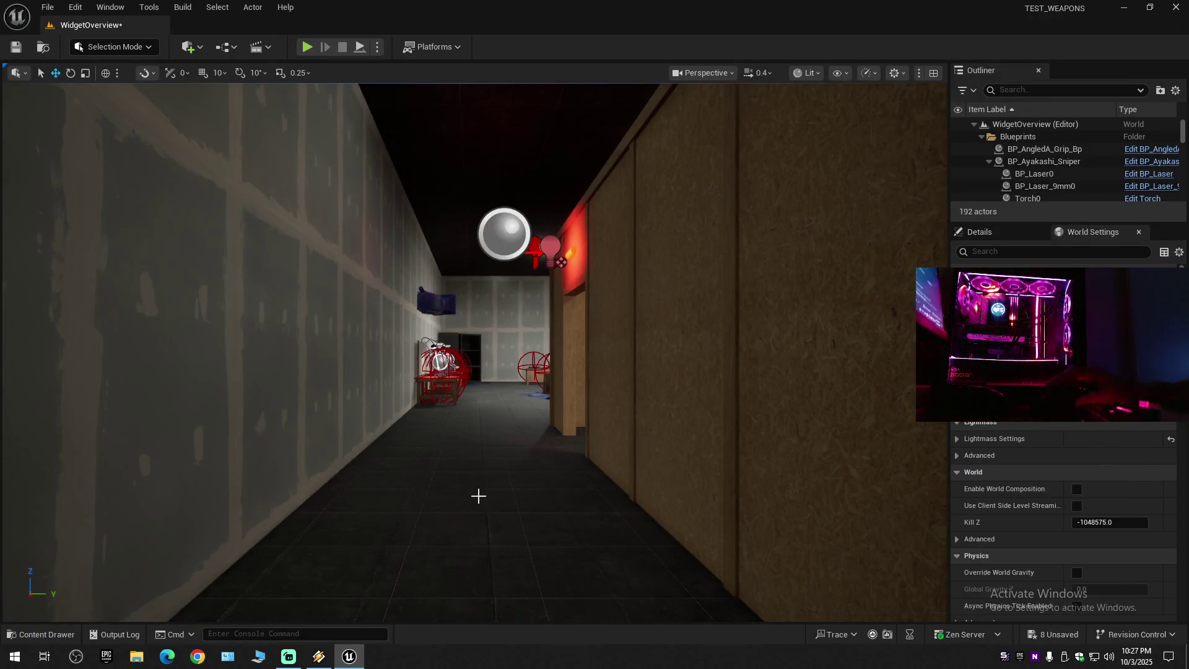
# Step: Fly the viewport camera down the corridor and back out to see the room
pyautogui.scroll(3, 475, 352)
pyautogui.press('w')
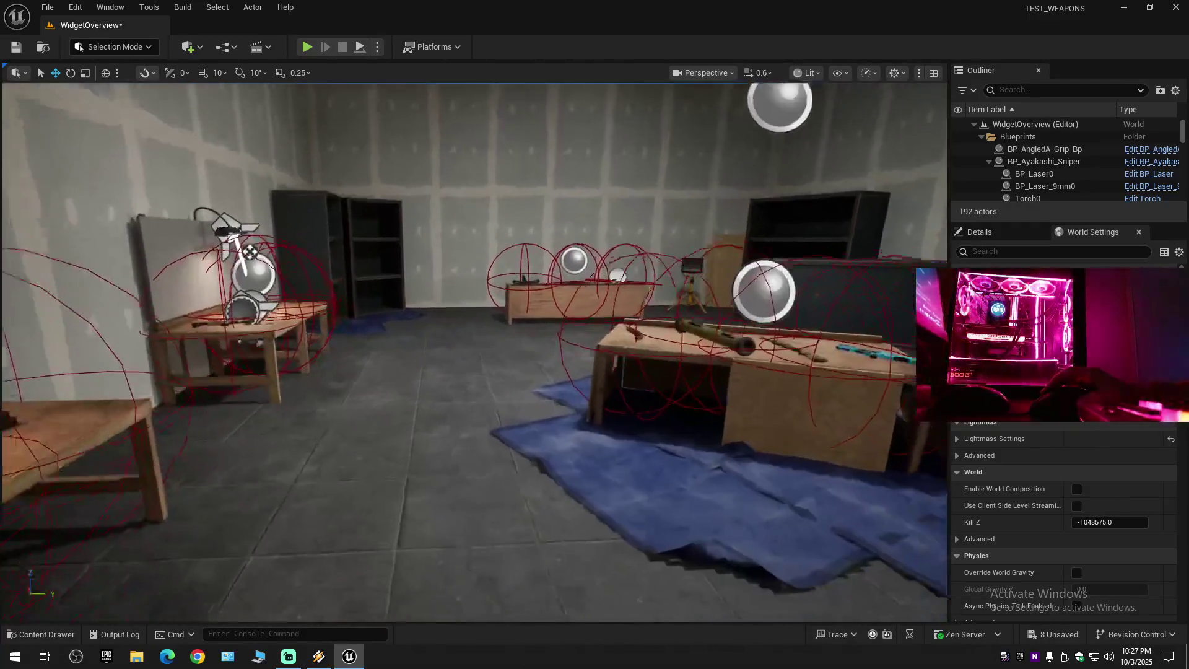
pyautogui.scroll(-1, 474, 352)
pyautogui.press('s')
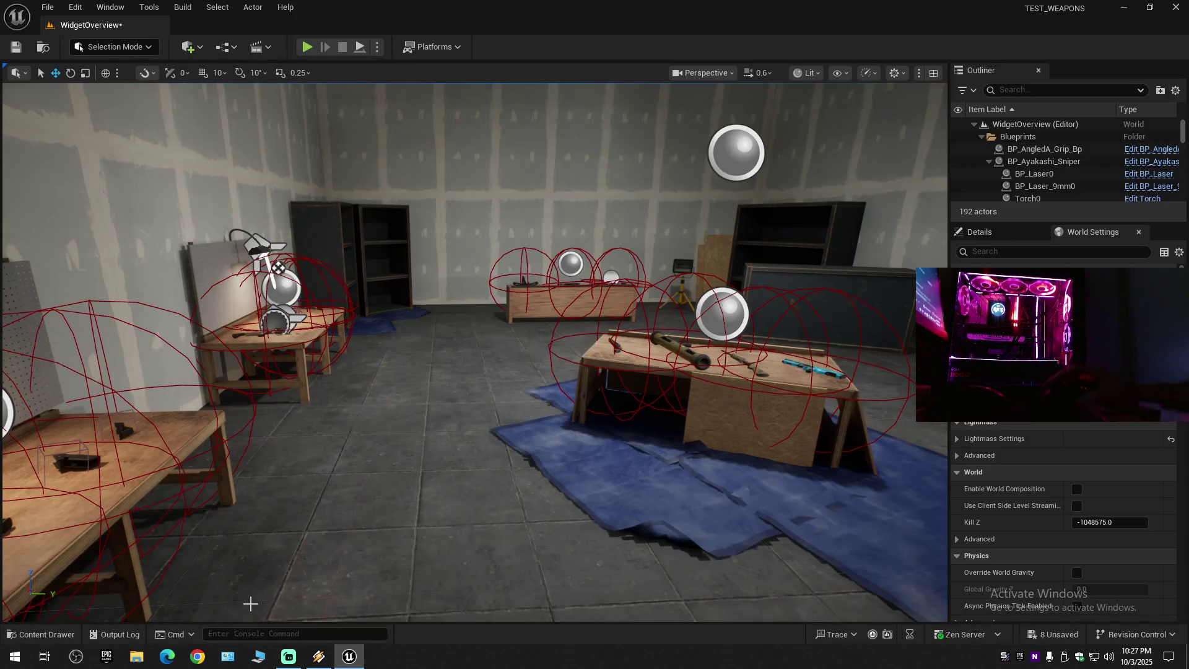
# Step: In the Content Drawer, browse to Weapons > Map and open the OverviewMap level
pyautogui.click(41, 634)
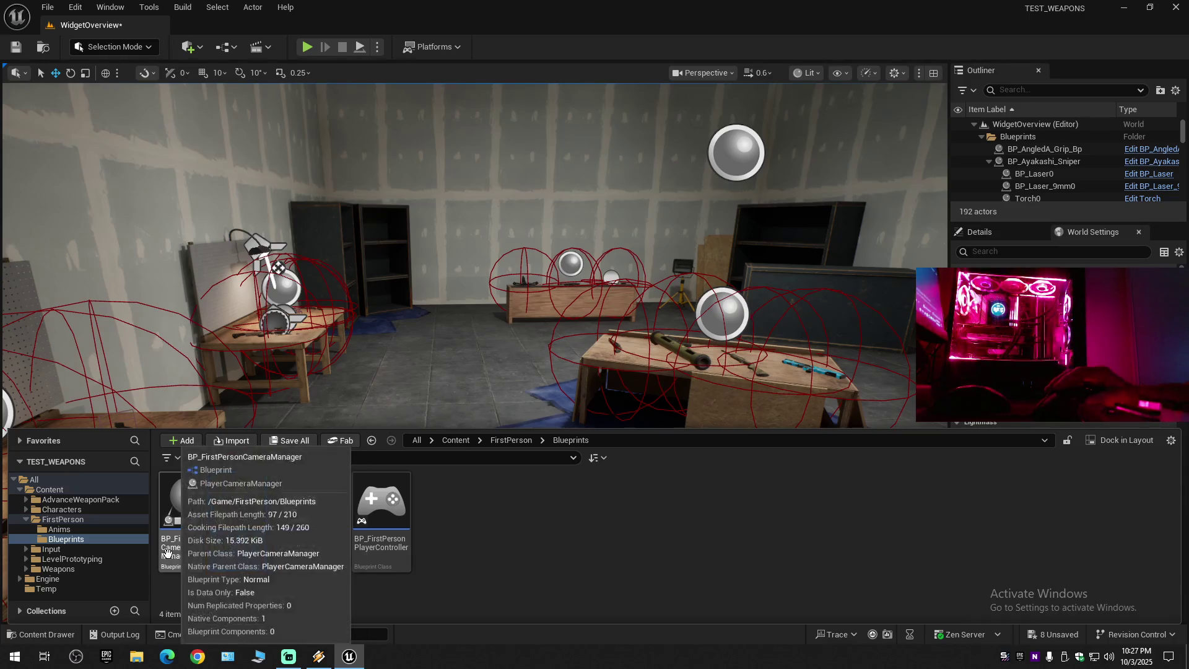
pyautogui.click(26, 520)
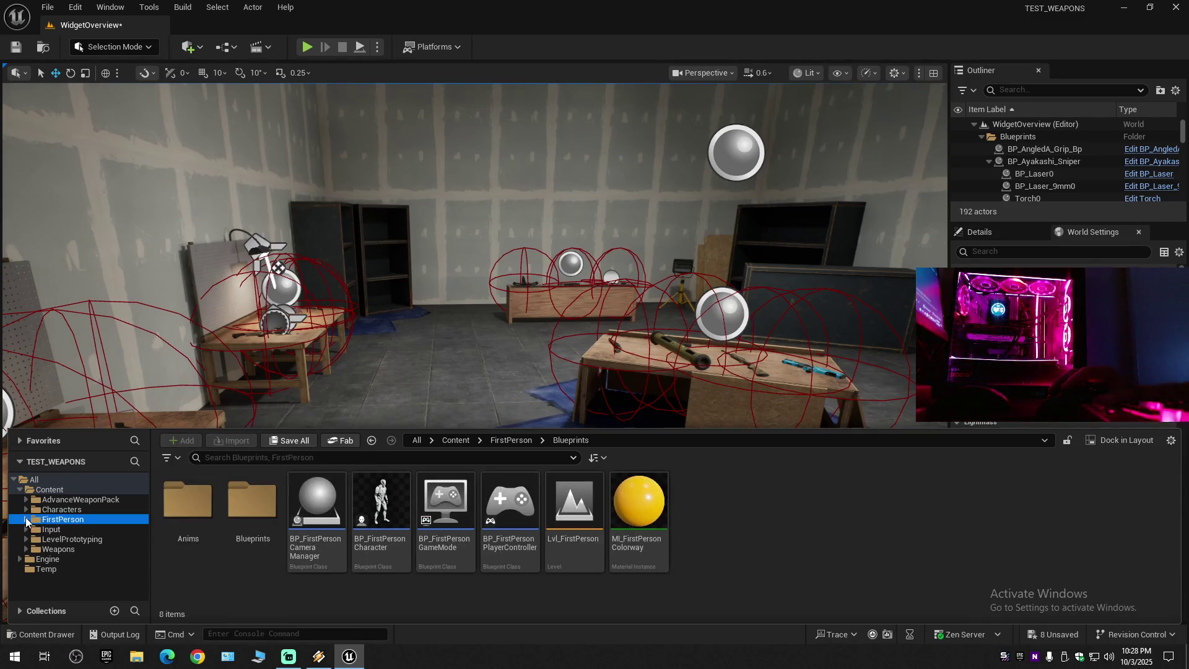
pyautogui.click(63, 548)
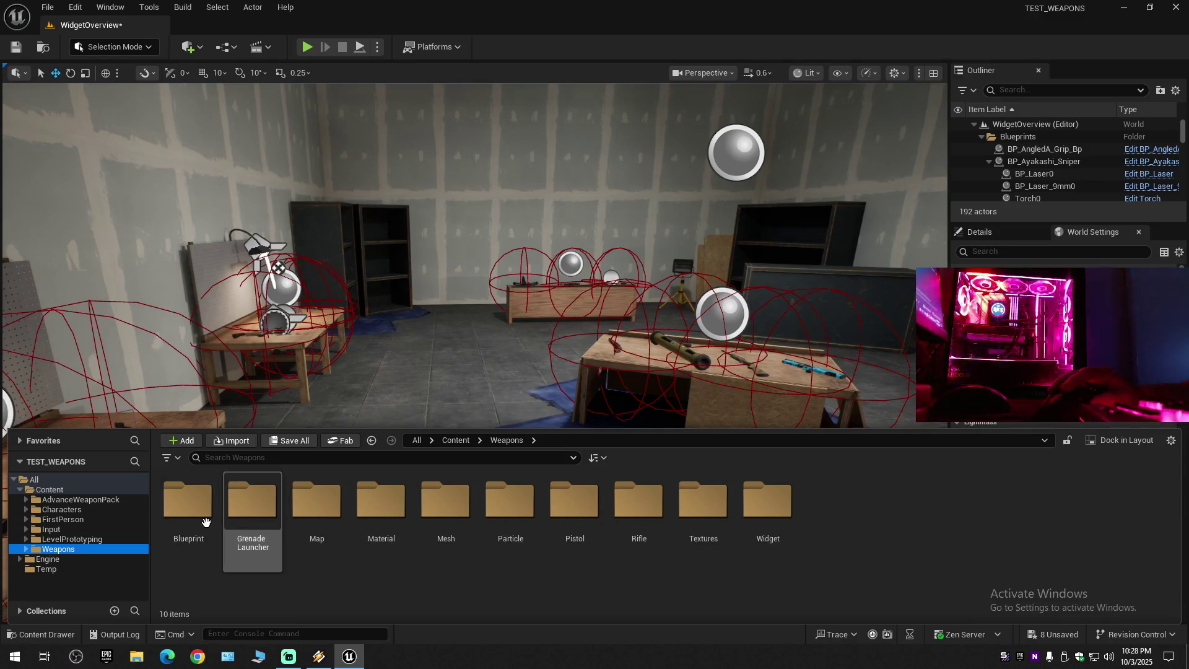
pyautogui.doubleClick(174, 516)
pyautogui.hotkey('alt', 'Left')
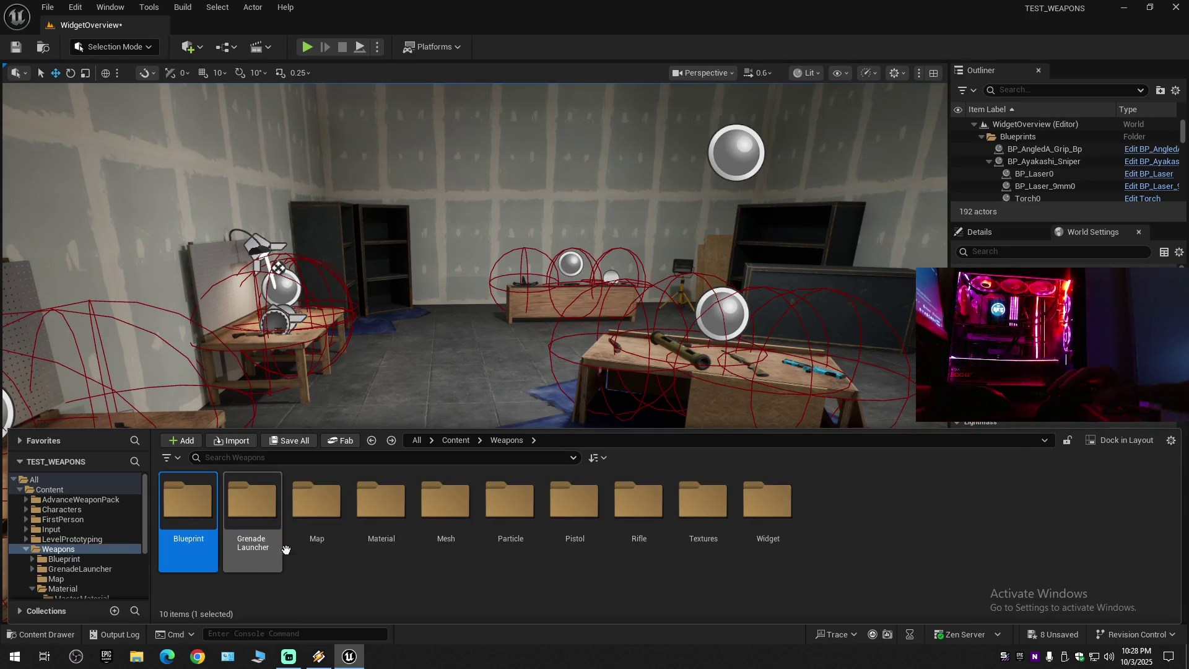
pyautogui.doubleClick(316, 504)
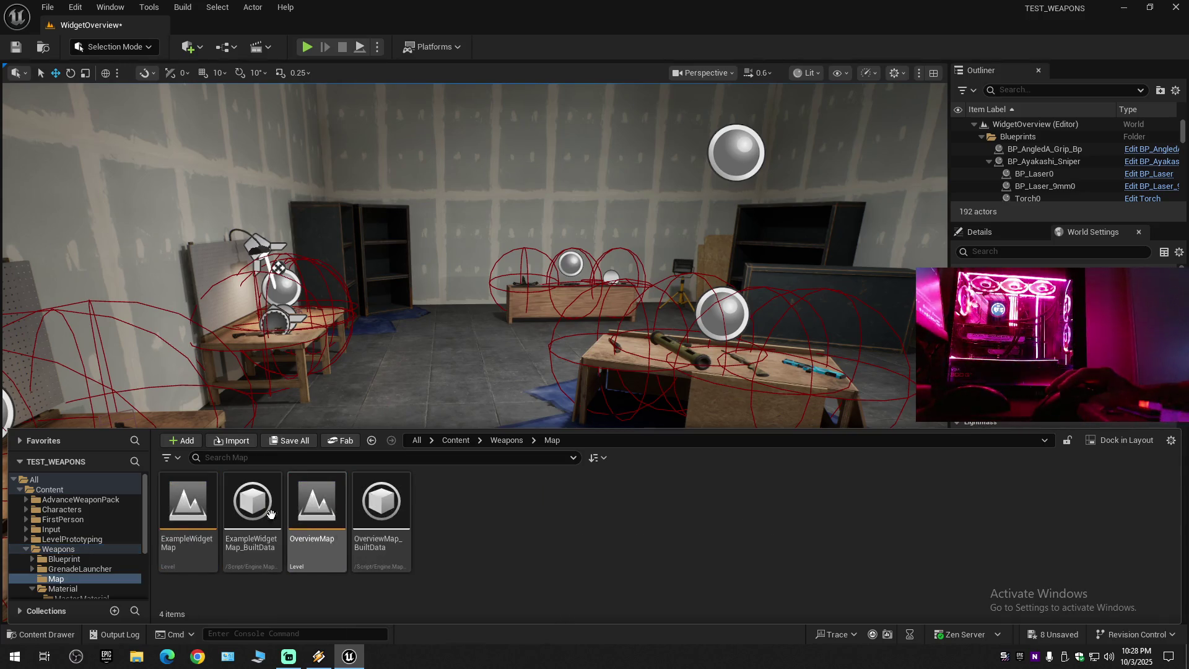
pyautogui.doubleClick(317, 507)
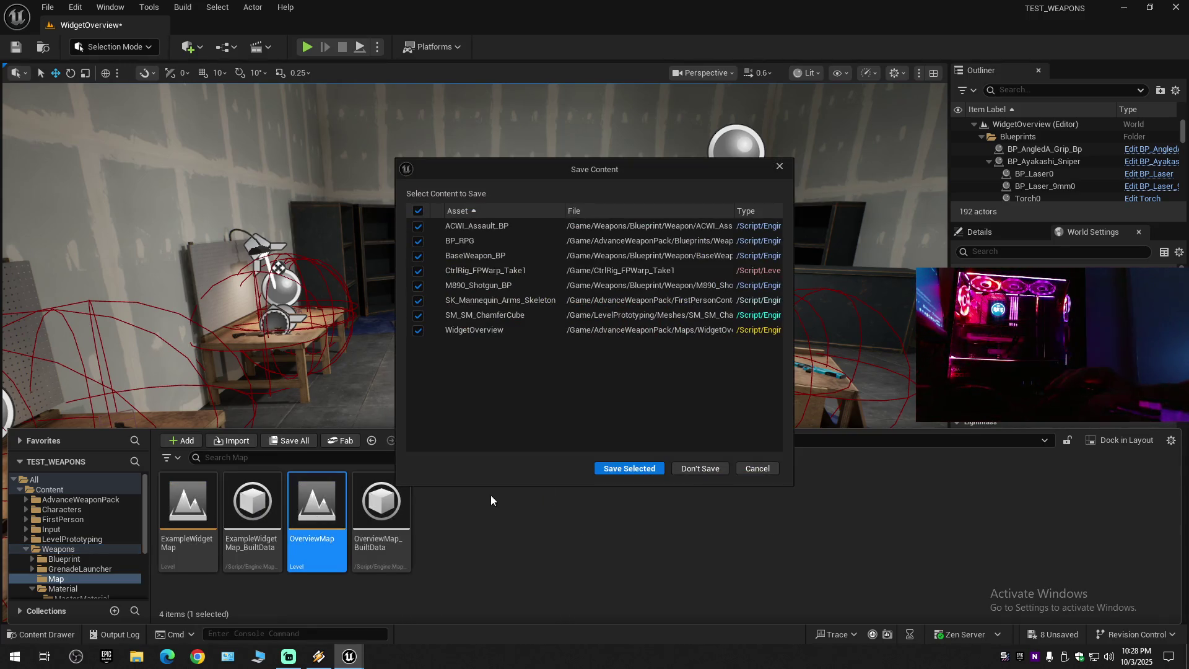
# Step: Load OverviewMap without saving, then fly in close to the teal rifle
pyautogui.click(693, 474)
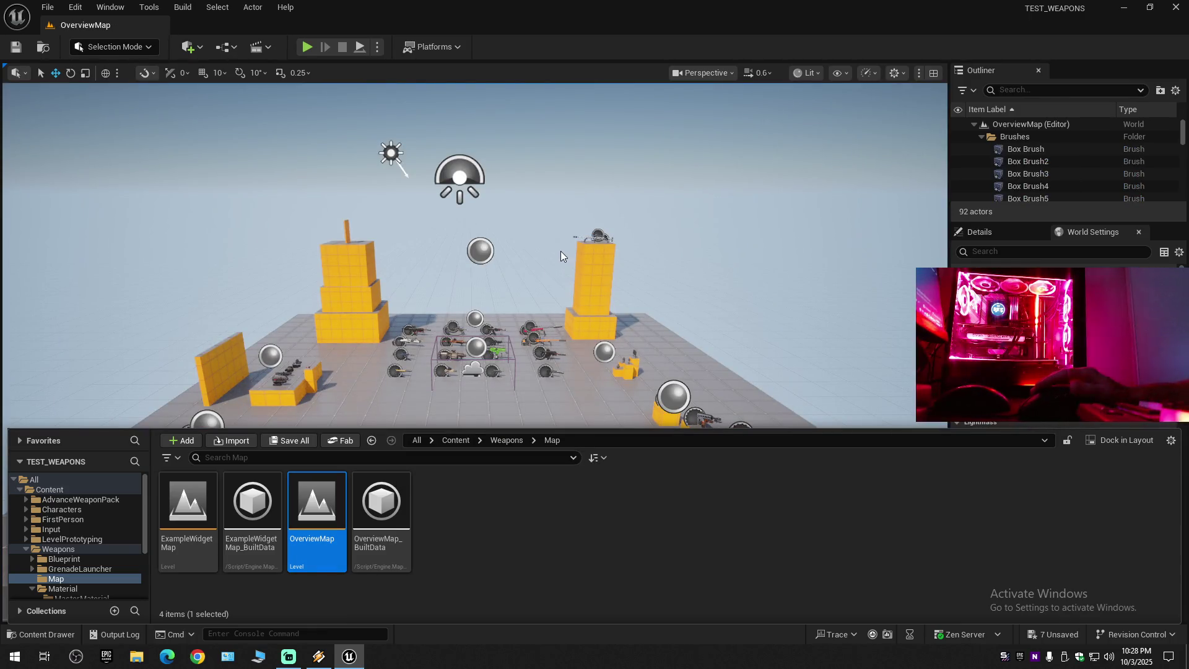
pyautogui.moveTo(559, 251)
pyautogui.mouseDown()
pyautogui.moveTo(650, 186)
pyautogui.moveTo(672, 149)
pyautogui.mouseUp()
pyautogui.moveTo(331, 319)
pyautogui.mouseDown()
pyautogui.moveTo(545, 267)
pyautogui.moveTo(508, 273)
pyautogui.moveTo(490, 278)
pyautogui.moveTo(489, 293)
pyautogui.moveTo(541, 277)
pyautogui.mouseUp()
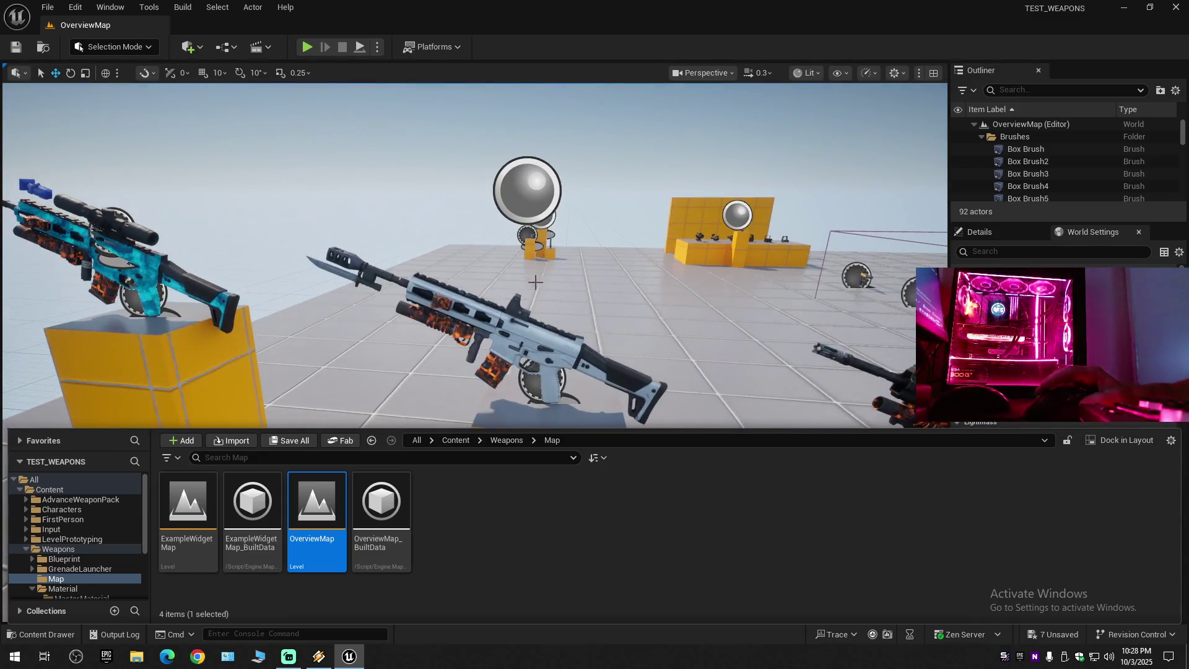
# Step: Get a close-up of the white rifle and select the pink-striped sniper rifle
pyautogui.moveTo(401, 317)
pyautogui.mouseDown()
pyautogui.moveTo(365, 286)
pyautogui.moveTo(291, 287)
pyautogui.moveTo(409, 288)
pyautogui.moveTo(378, 291)
pyautogui.moveTo(372, 306)
pyautogui.moveTo(360, 297)
pyautogui.moveTo(361, 316)
pyautogui.moveTo(330, 277)
pyautogui.mouseUp()
pyautogui.scroll(2, 347, 288)
pyautogui.scroll(-2, 366, 306)
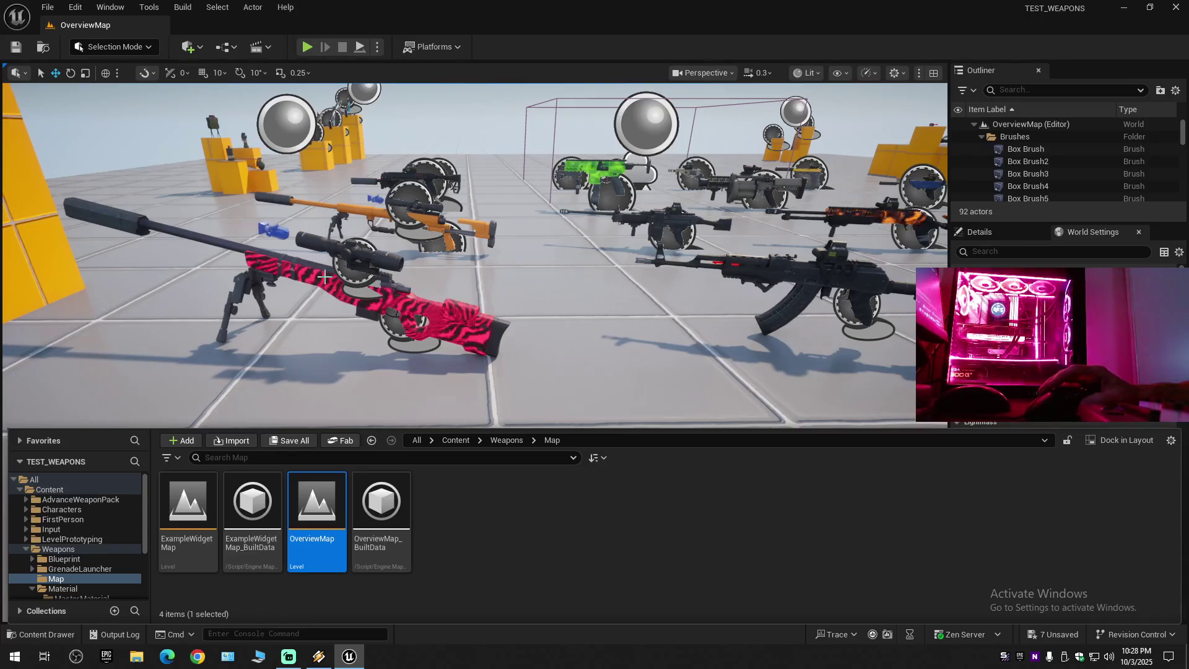
pyautogui.click(309, 270)
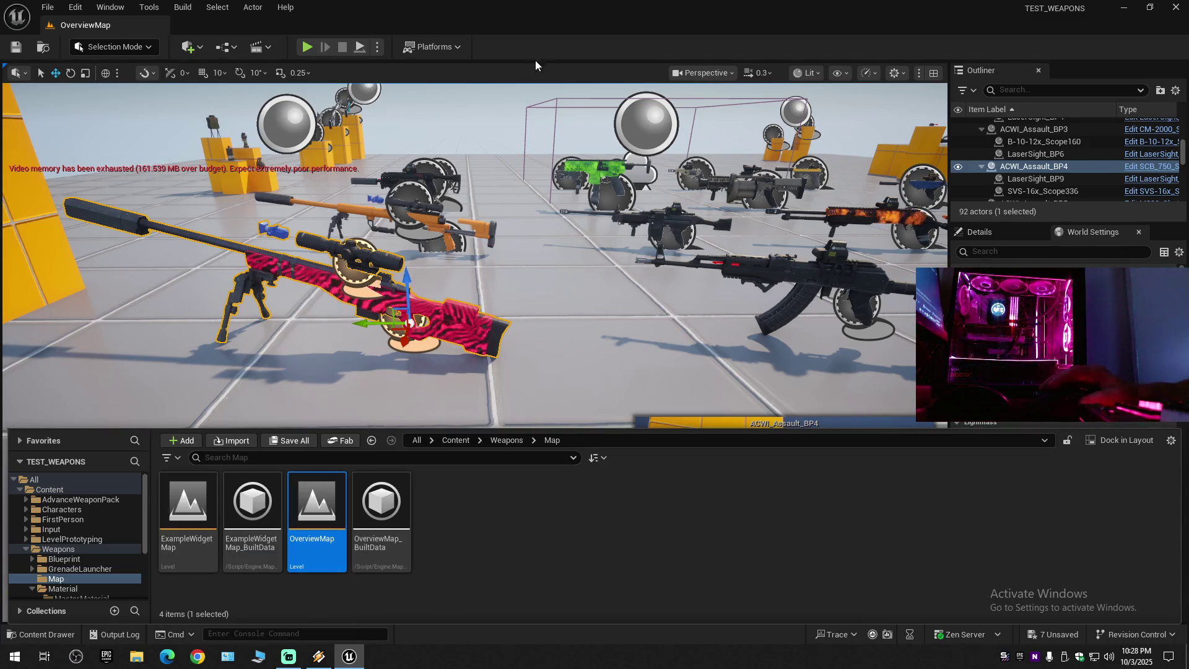
pyautogui.click(475, 109)
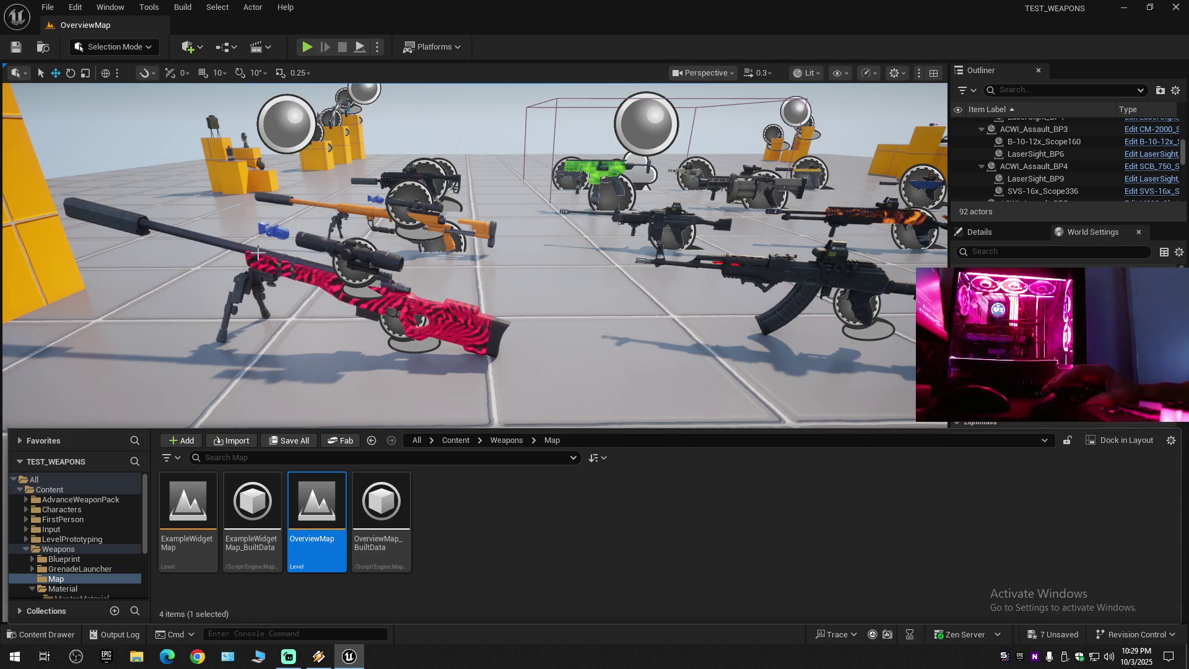
pyautogui.scroll(2, 310, 319)
pyautogui.moveTo(343, 317)
pyautogui.mouseDown()
pyautogui.moveTo(198, 322)
pyautogui.moveTo(316, 357)
pyautogui.moveTo(325, 378)
pyautogui.moveTo(325, 353)
pyautogui.moveTo(313, 353)
pyautogui.moveTo(303, 387)
pyautogui.moveTo(353, 333)
pyautogui.mouseUp()
pyautogui.scroll(-2, 292, 350)
pyautogui.click(455, 297)
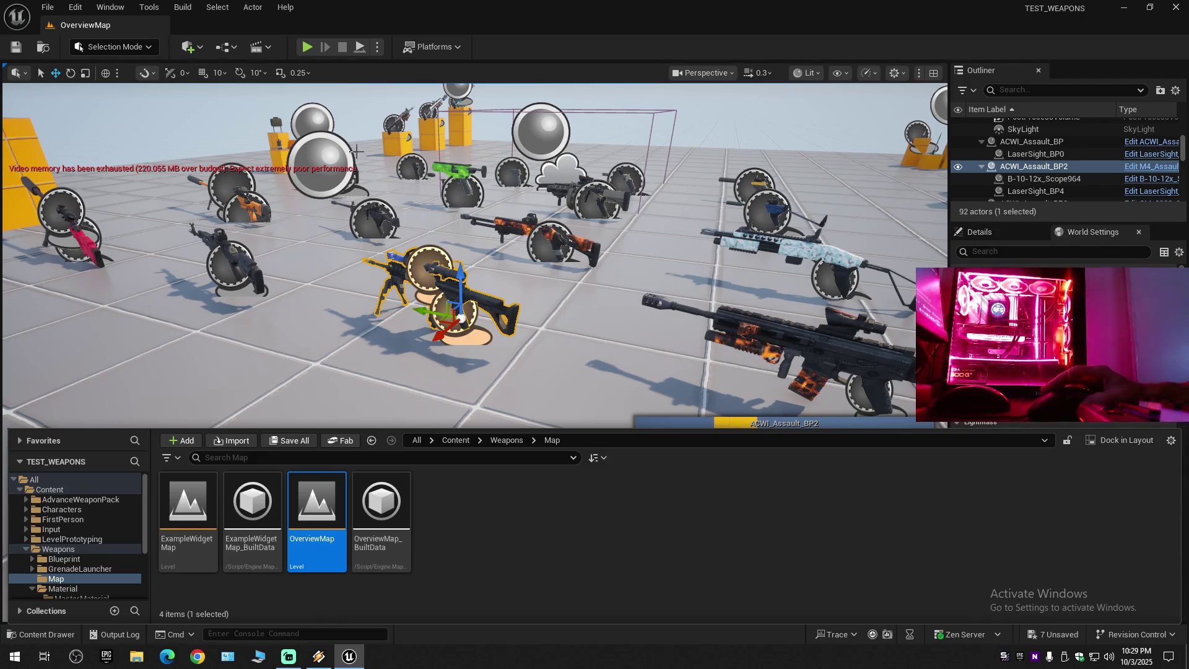
pyautogui.moveTo(556, 280)
pyautogui.mouseDown()
pyautogui.moveTo(545, 291)
pyautogui.moveTo(657, 294)
pyautogui.moveTo(557, 322)
pyautogui.moveTo(583, 296)
pyautogui.mouseUp()
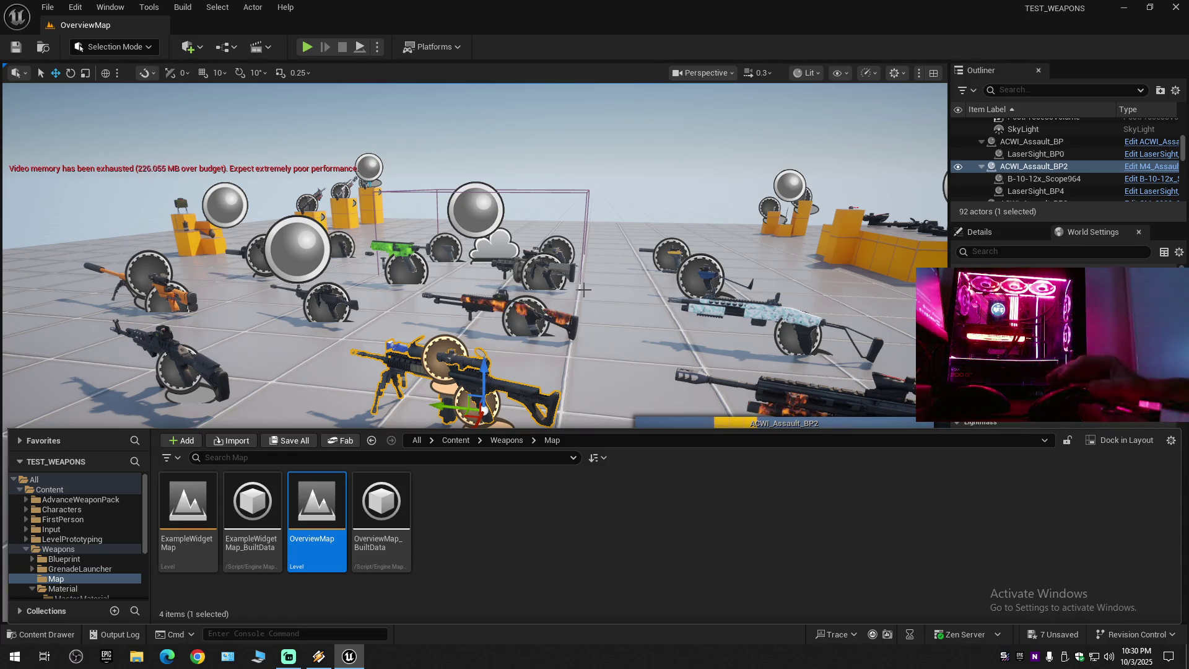
pyautogui.scroll(-5, 567, 358)
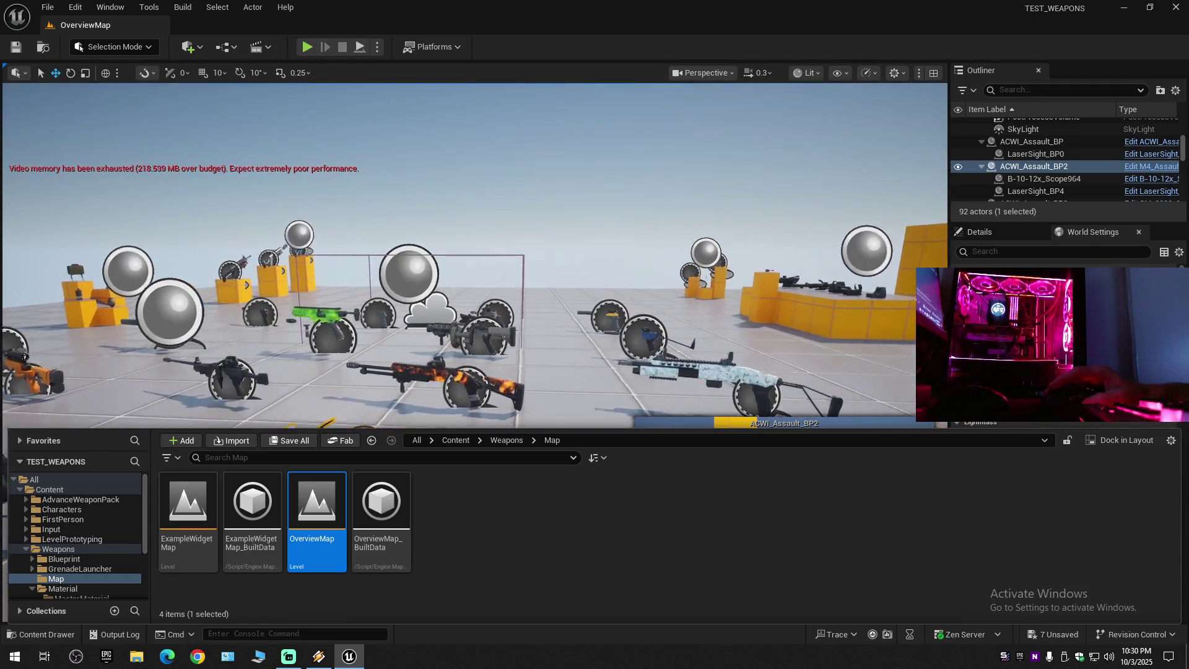
pyautogui.scroll(-3, 474, 310)
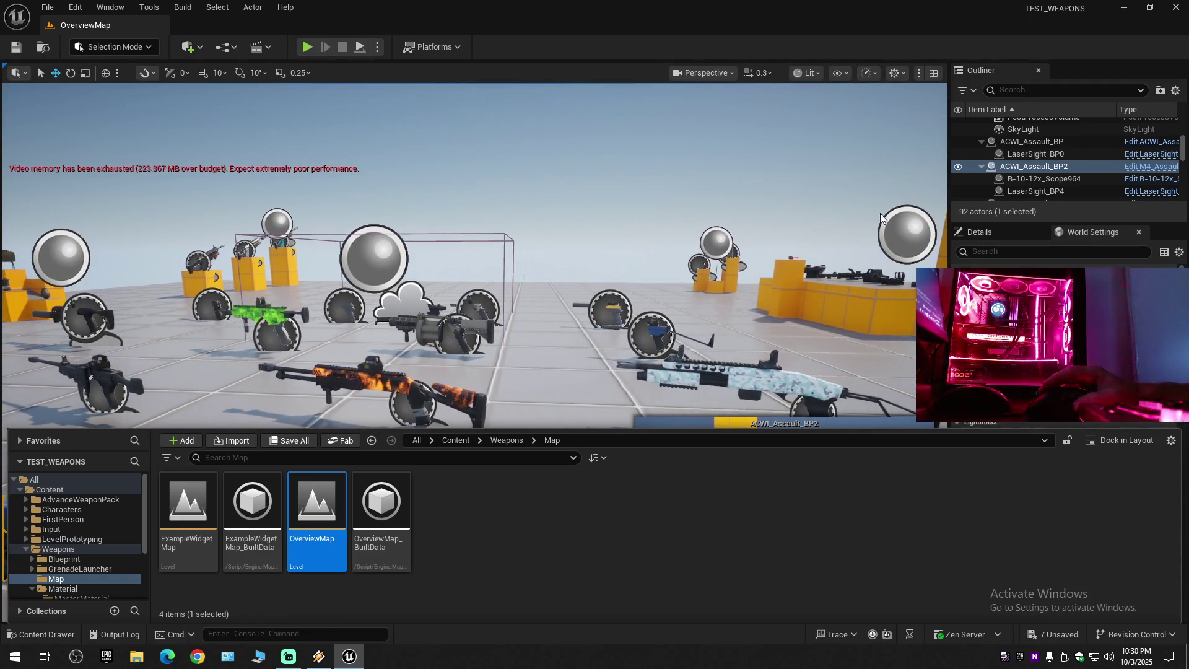
pyautogui.click(1176, 90)
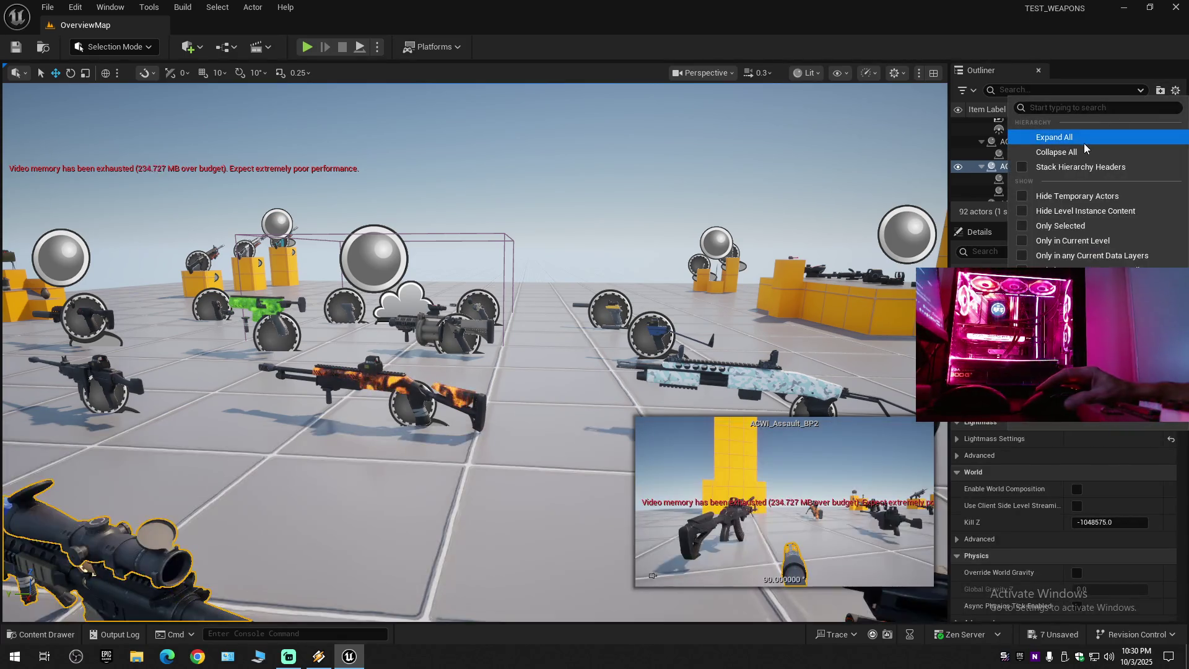
# Step: Collapse the outliner to the OverviewMap tree and turn the view toward the yellow tower
pyautogui.click(1009, 151)
pyautogui.click(974, 123)
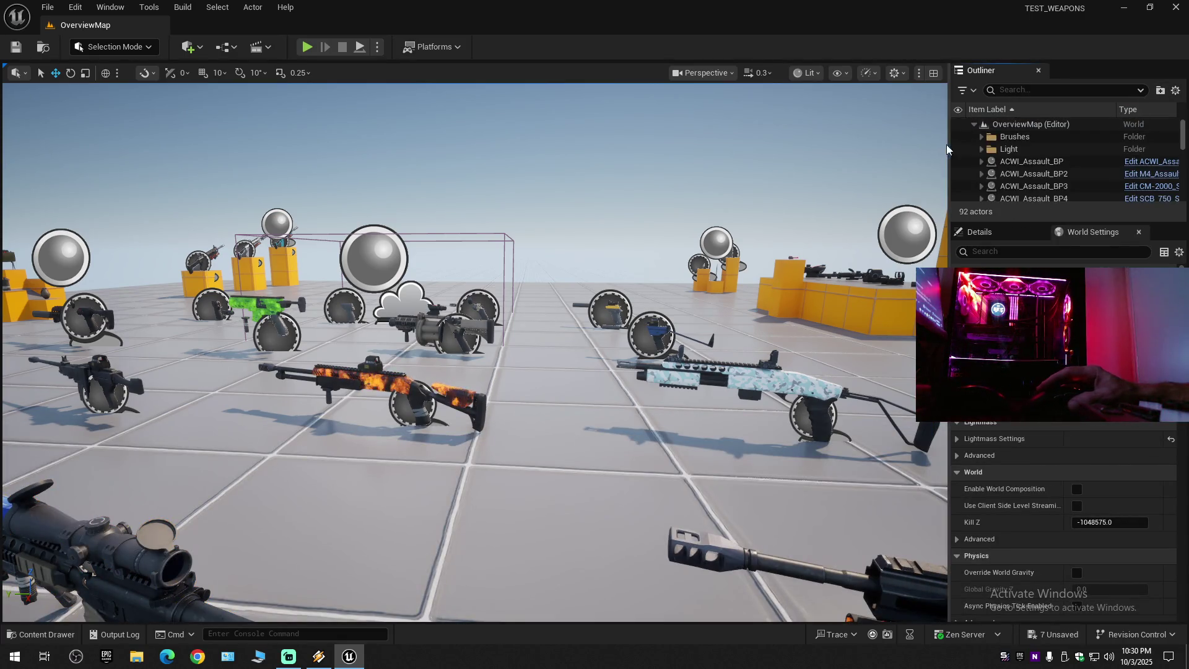
pyautogui.moveTo(916, 186); pyautogui.dragTo(805, 199)
pyautogui.scroll(2, 474, 352)
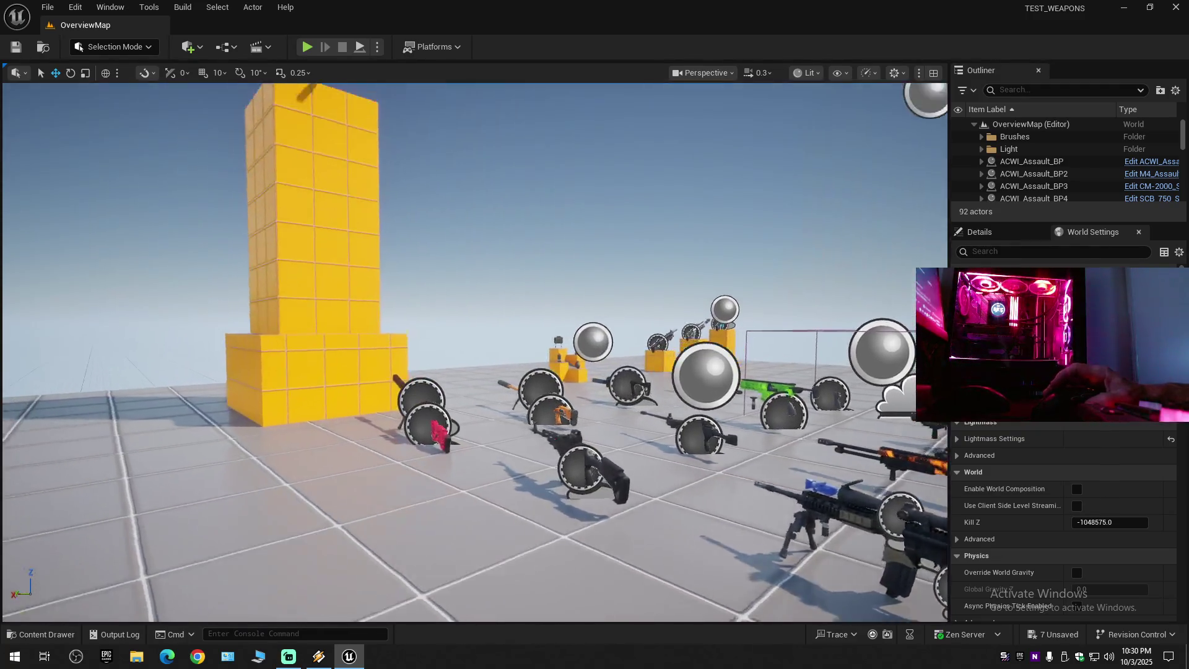
pyautogui.scroll(-2, 474, 352)
# Step: Fly down to the sniper rifle atop the tower, then low around the weapon rows
pyautogui.press('w')
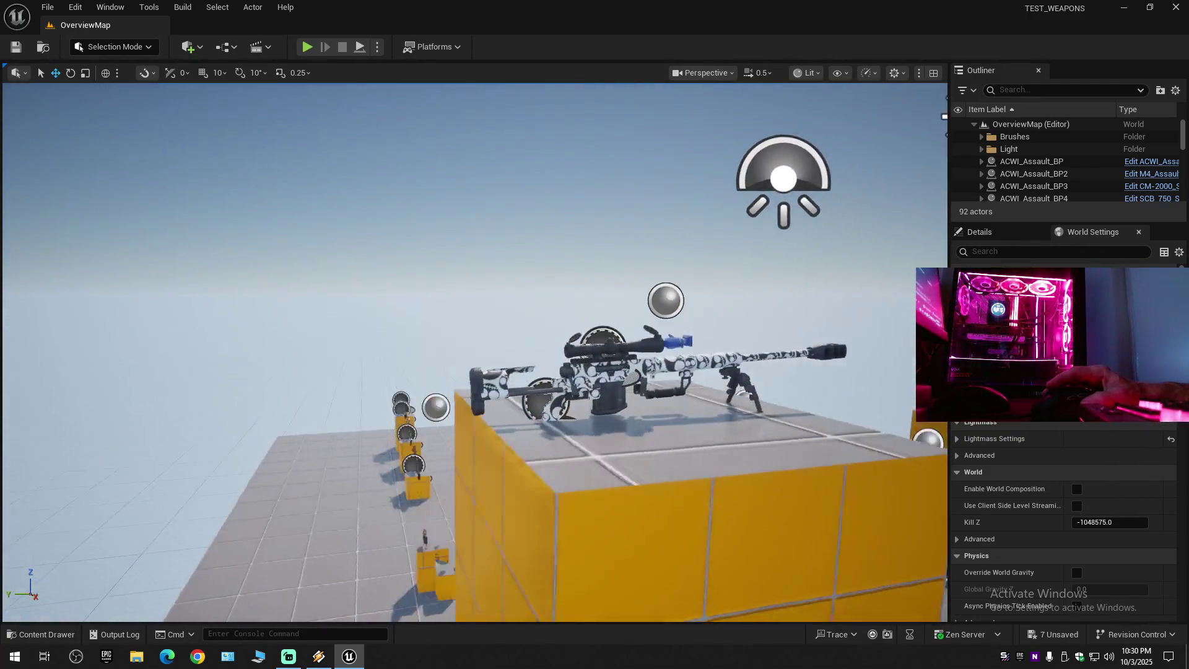
pyautogui.scroll(-1, 474, 352)
pyautogui.press('w')
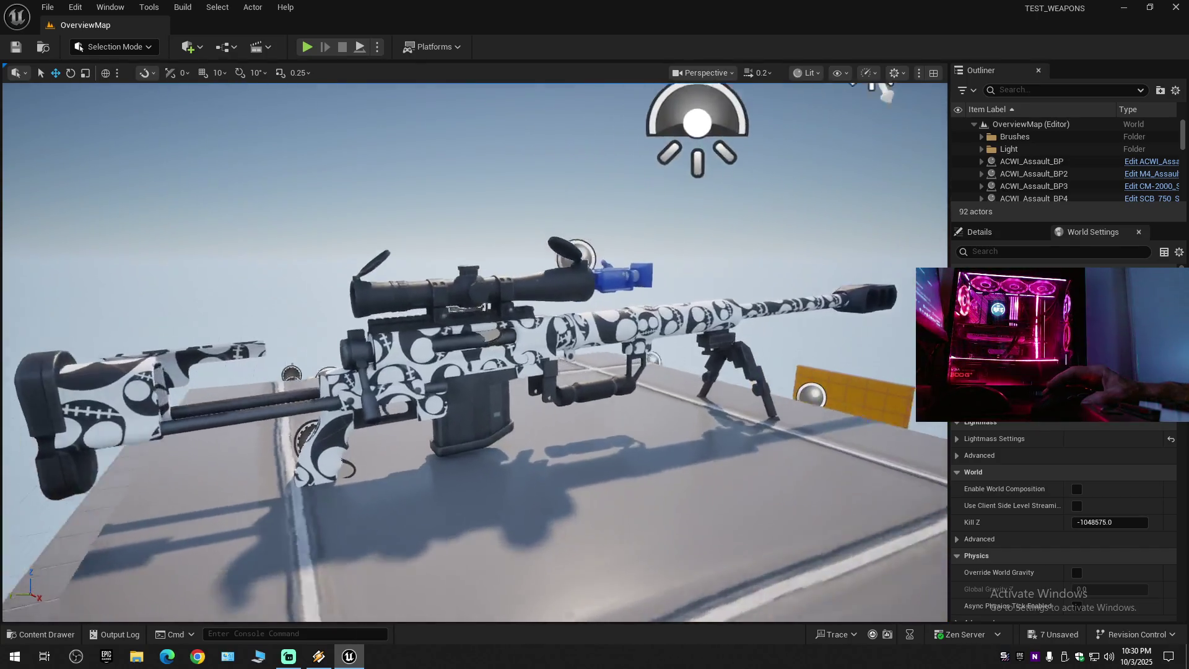
pyautogui.scroll(3, 475, 352)
pyautogui.press('s')
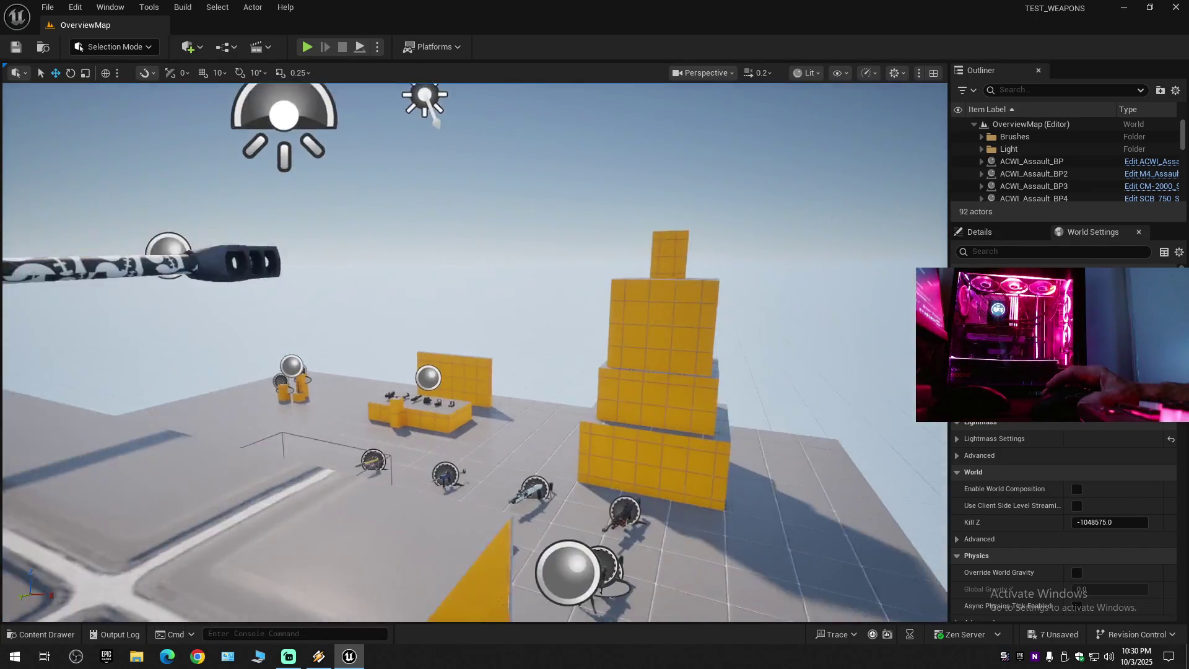
pyautogui.scroll(-1, 475, 352)
pyautogui.press('w')
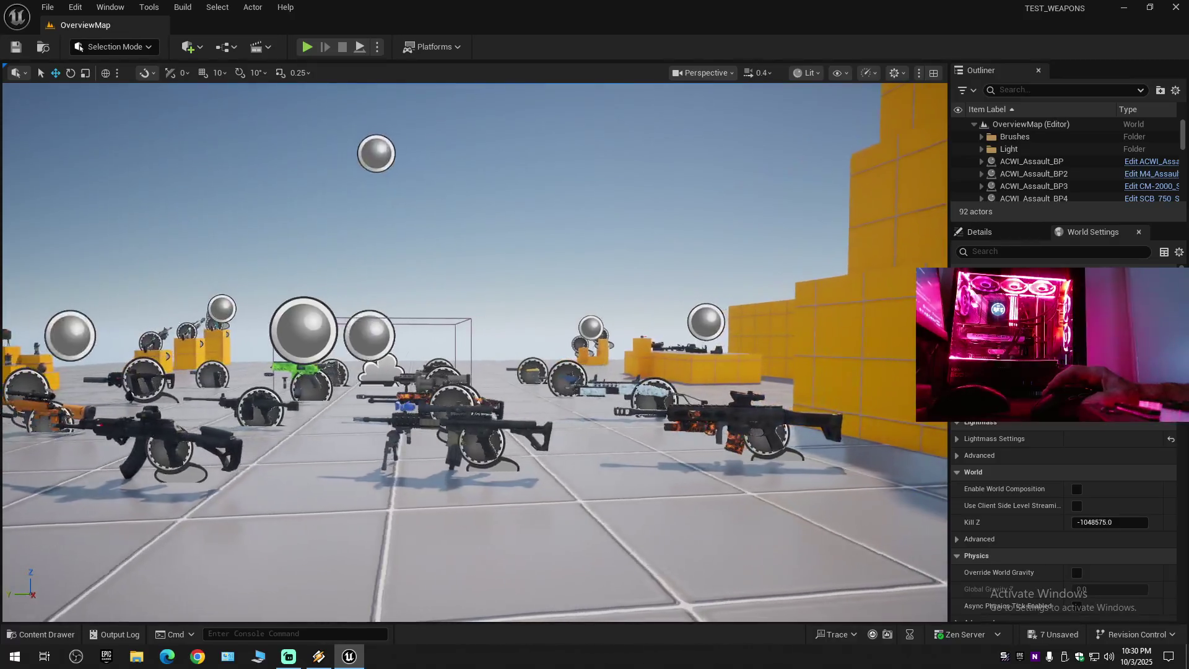
pyautogui.press('w')
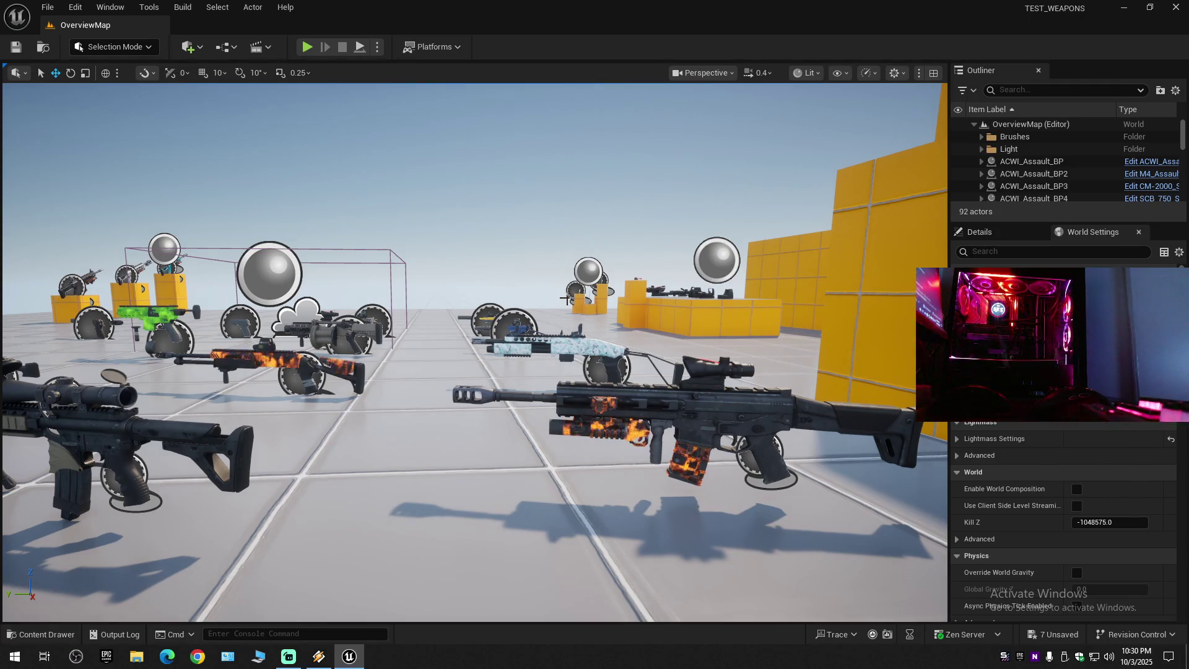
pyautogui.moveTo(504, 286)
pyautogui.mouseDown()
pyautogui.moveTo(334, 286)
pyautogui.moveTo(334, 177)
pyautogui.moveTo(335, 286)
pyautogui.moveTo(334, 231)
pyautogui.moveTo(634, 231)
pyautogui.mouseUp()
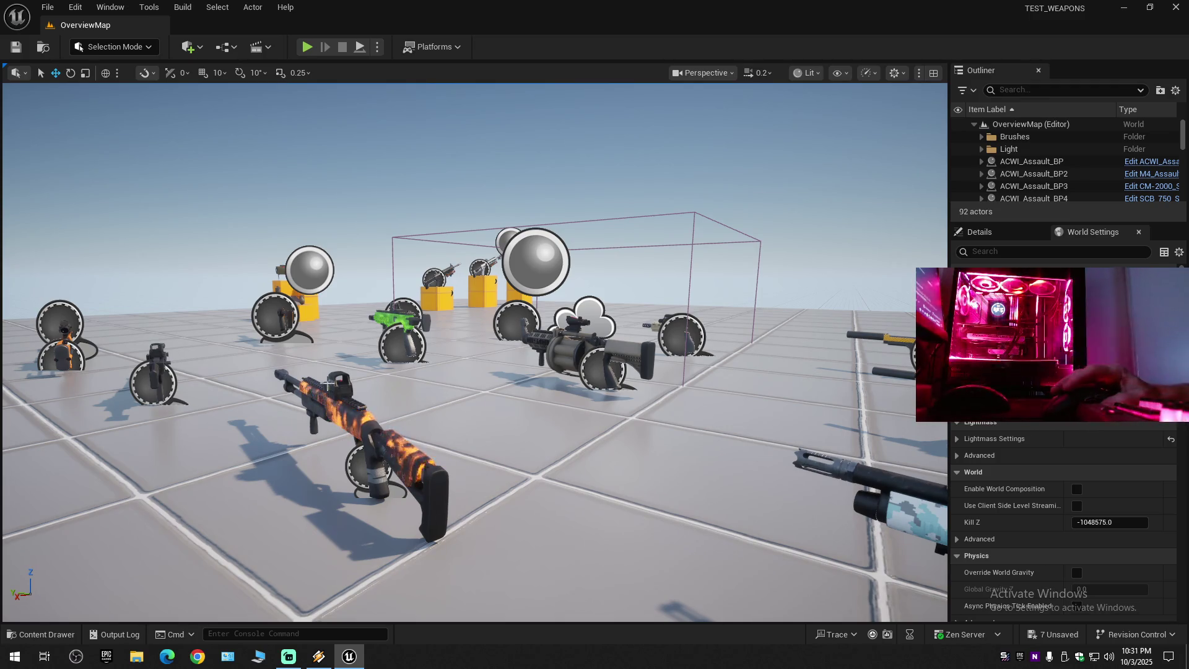
# Step: Select and frame the flame-camo shotgun ACWI_Assault_BP6, then open its blueprint
pyautogui.click(362, 411)
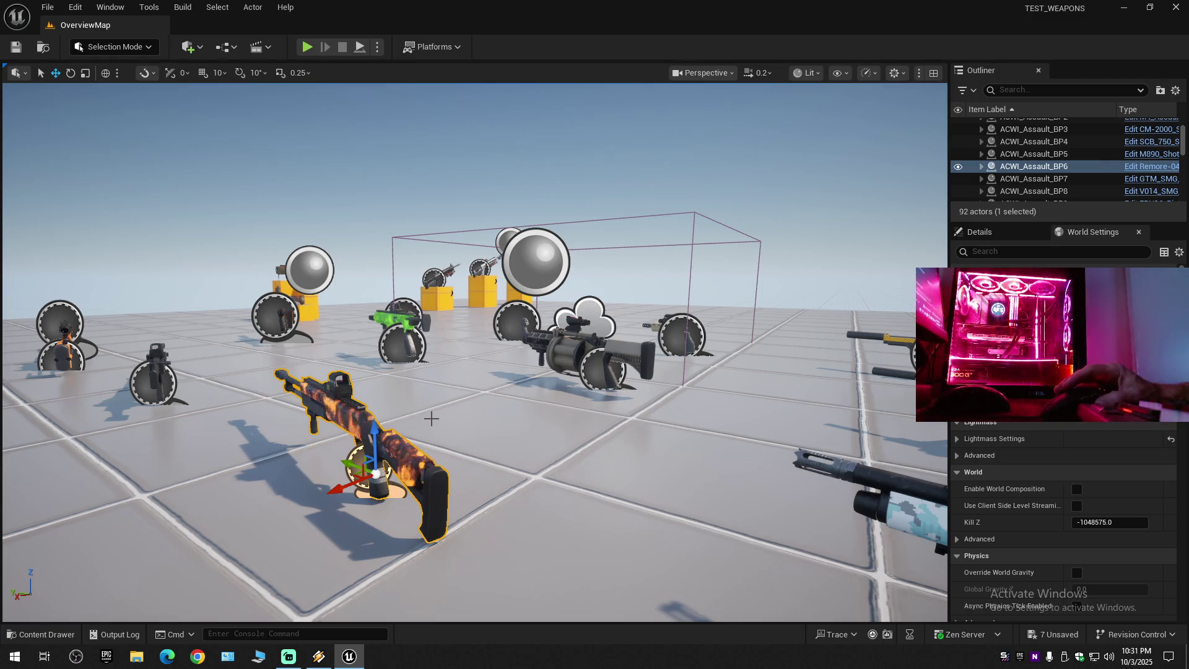
pyautogui.press('w')
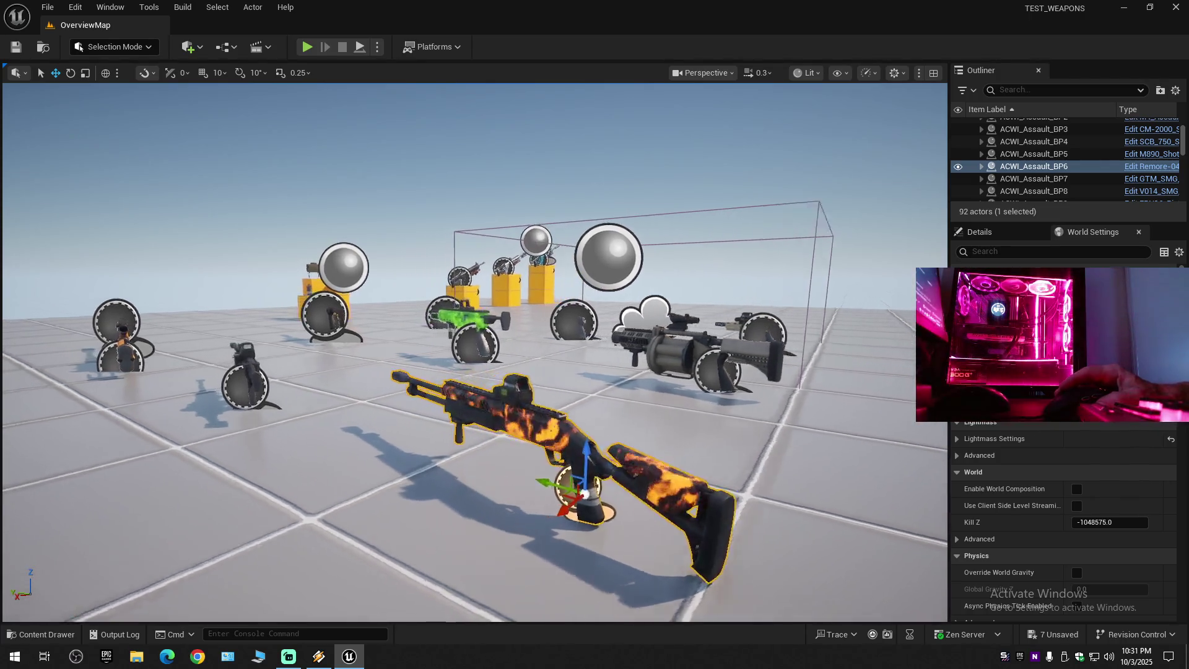
pyautogui.scroll(1, 474, 353)
pyautogui.press('s')
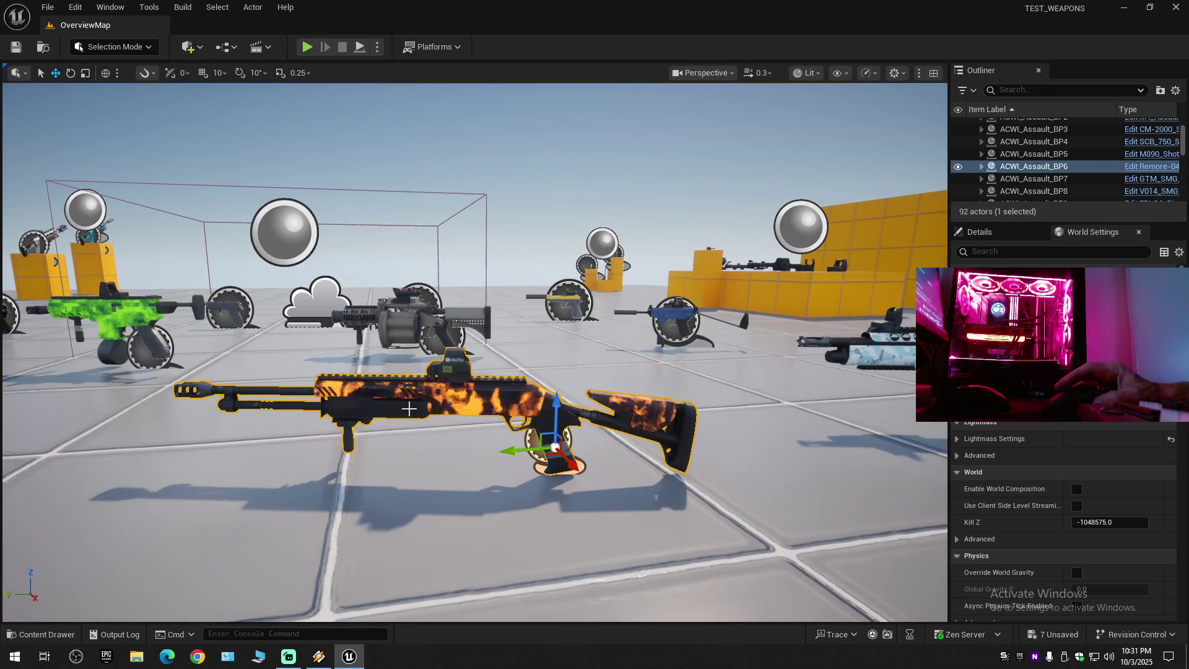
pyautogui.click(1151, 166)
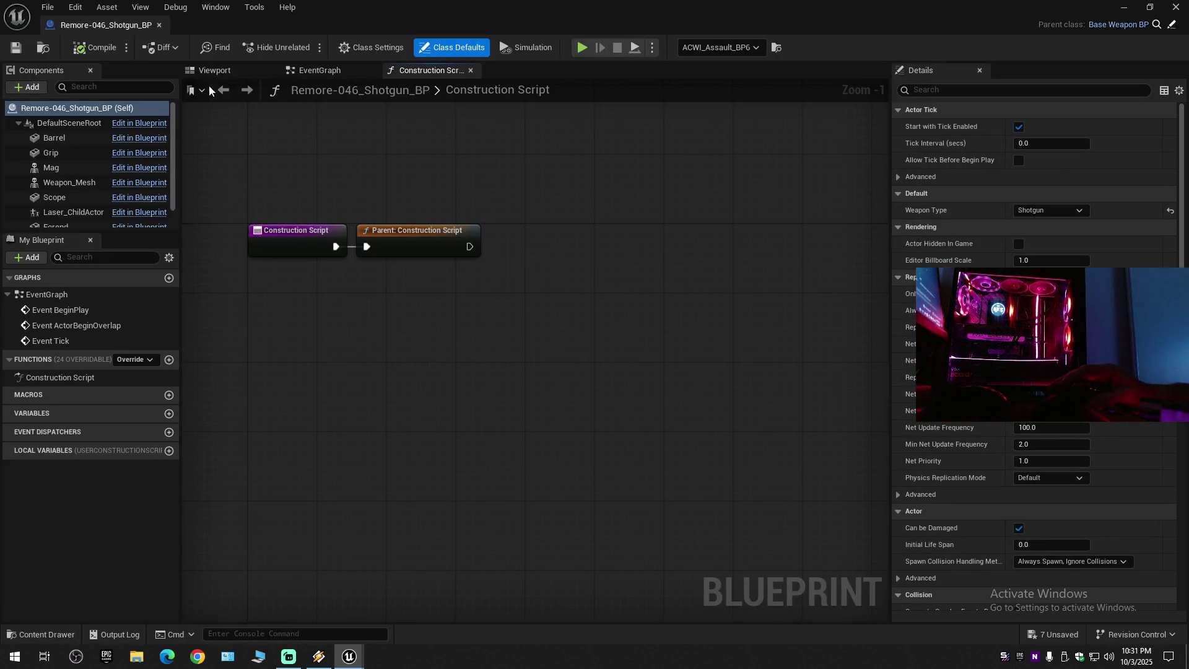
pyautogui.click(228, 70)
pyautogui.scroll(10, 545, 387)
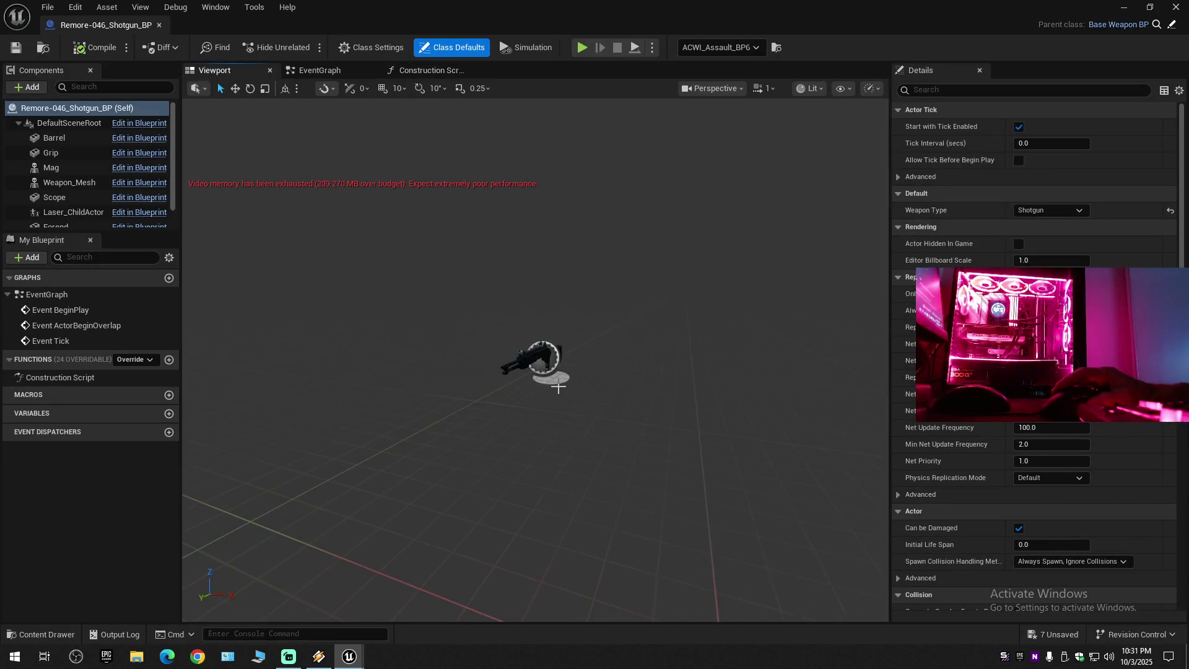
pyautogui.moveTo(564, 370); pyautogui.dragTo(688, 375)
pyautogui.scroll(5, 536, 359)
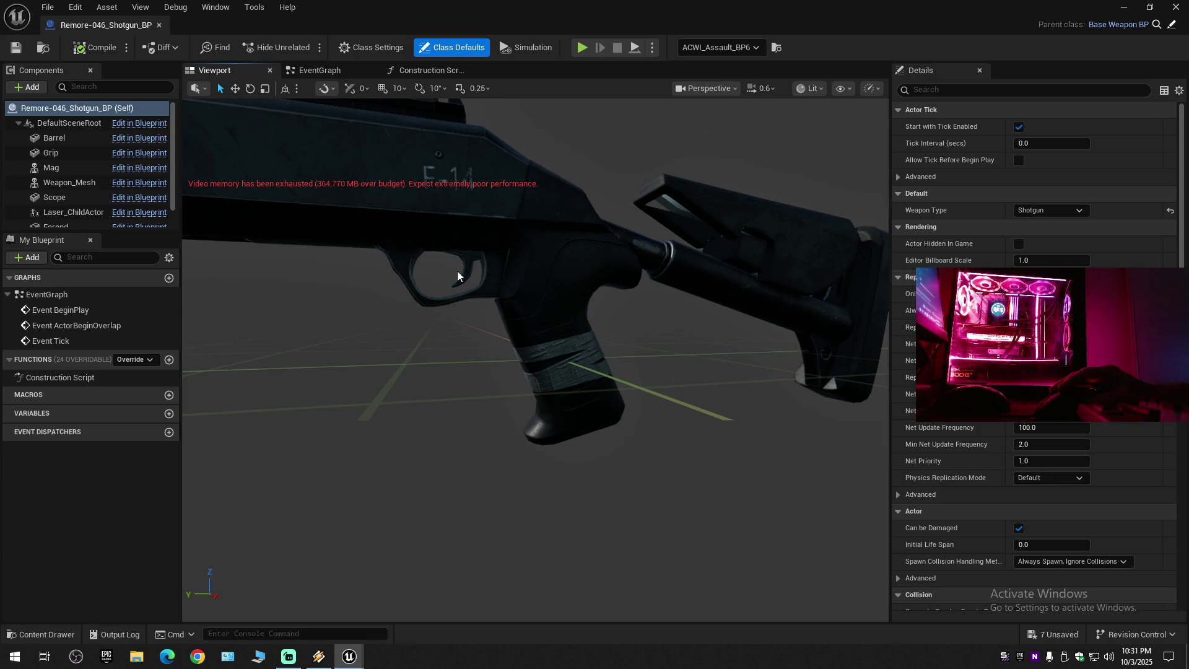
pyautogui.doubleClick(69, 183)
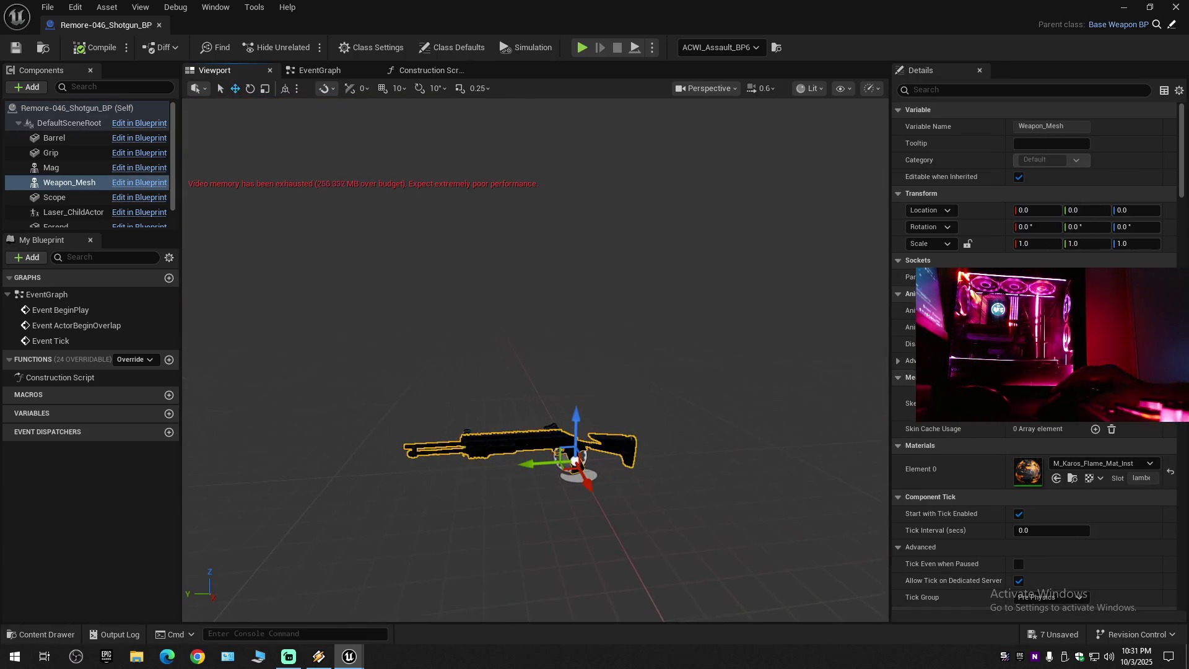
pyautogui.click(79, 122)
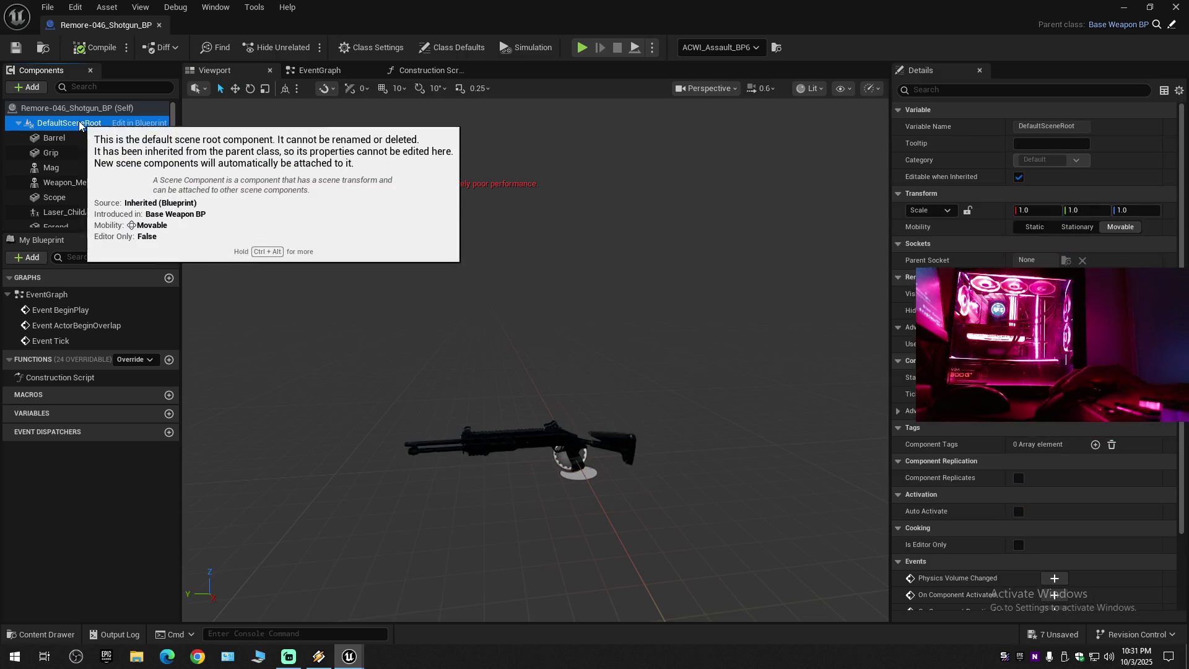
pyautogui.click(144, 123)
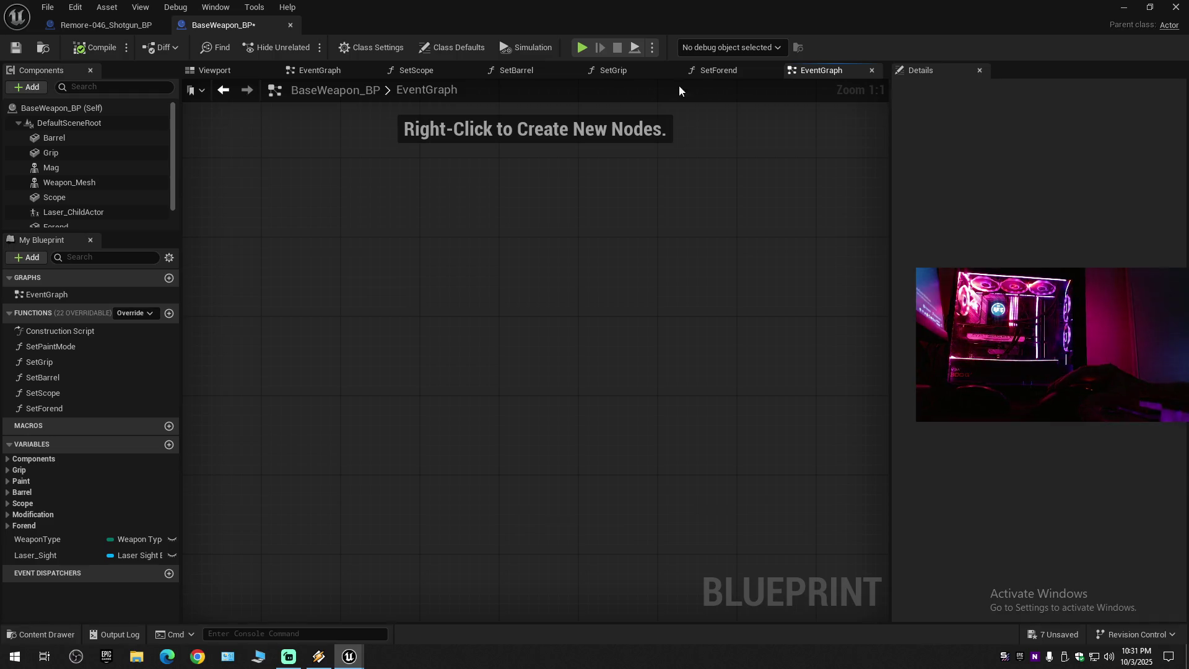
pyautogui.click(716, 72)
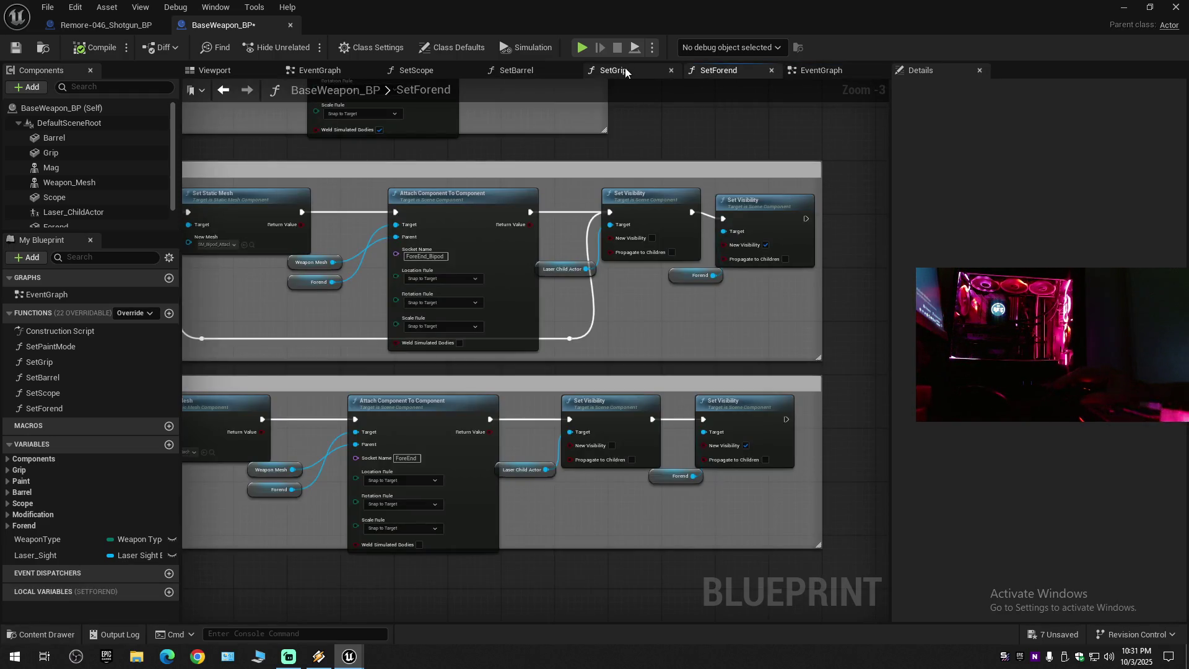
pyautogui.click(614, 72)
pyautogui.click(515, 70)
pyautogui.click(396, 72)
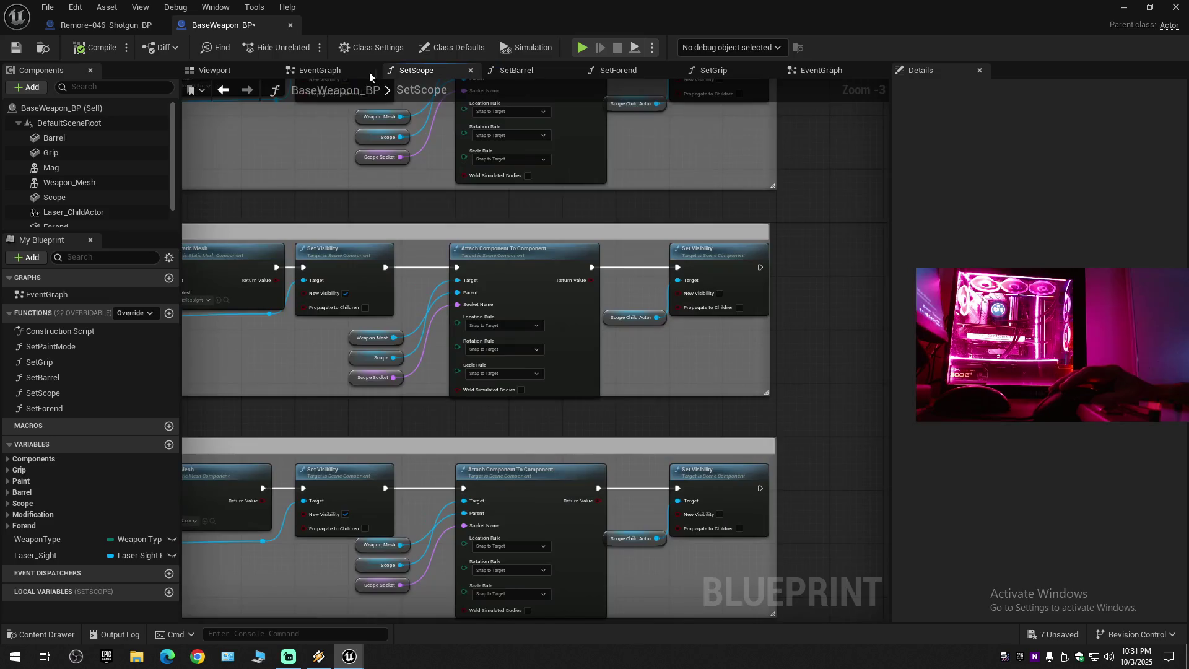
pyautogui.click(305, 73)
pyautogui.click(217, 72)
pyautogui.scroll(6, 487, 405)
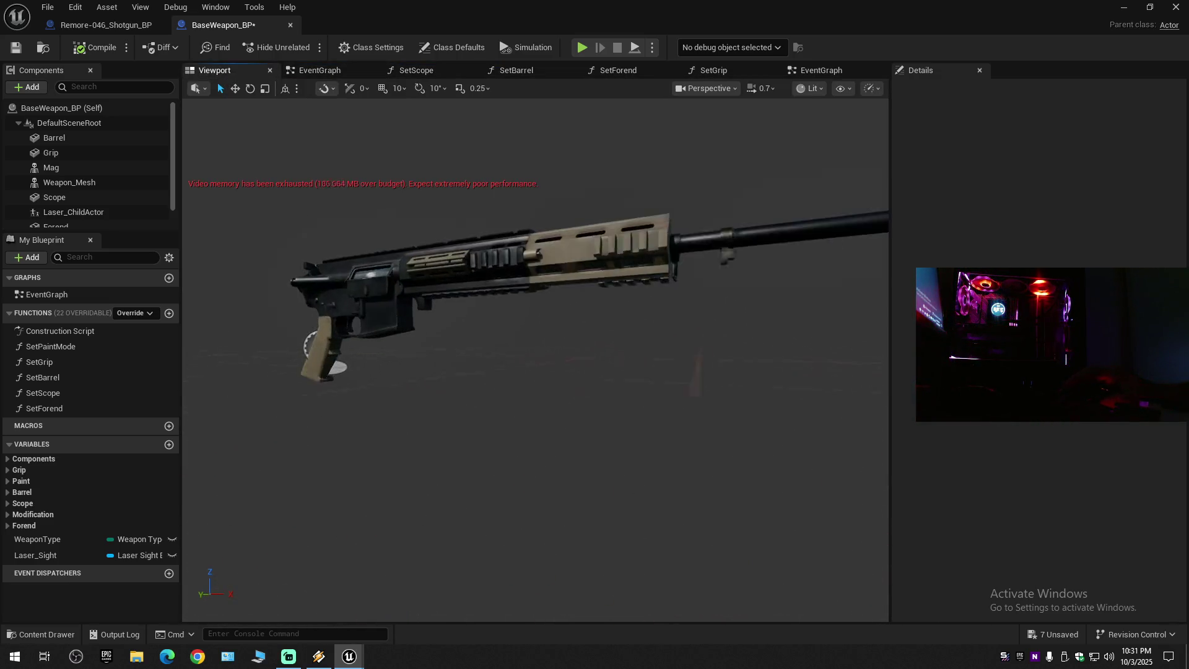
pyautogui.scroll(2, 535, 359)
pyautogui.click(364, 304)
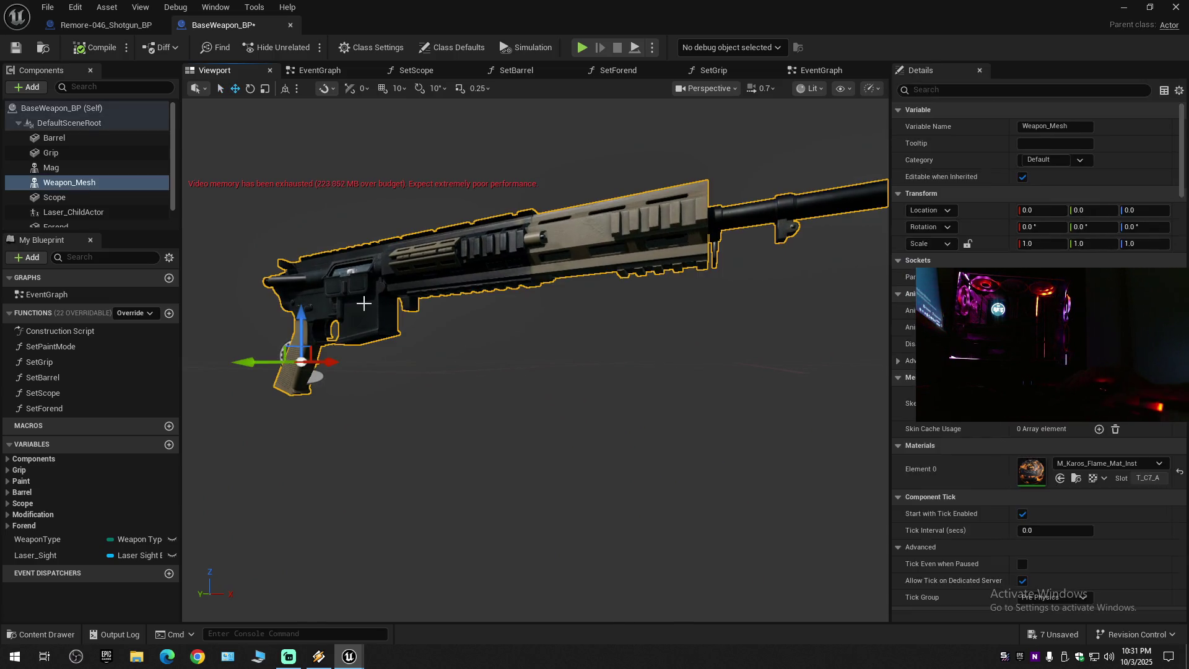
pyautogui.scroll(-6, 375, 335)
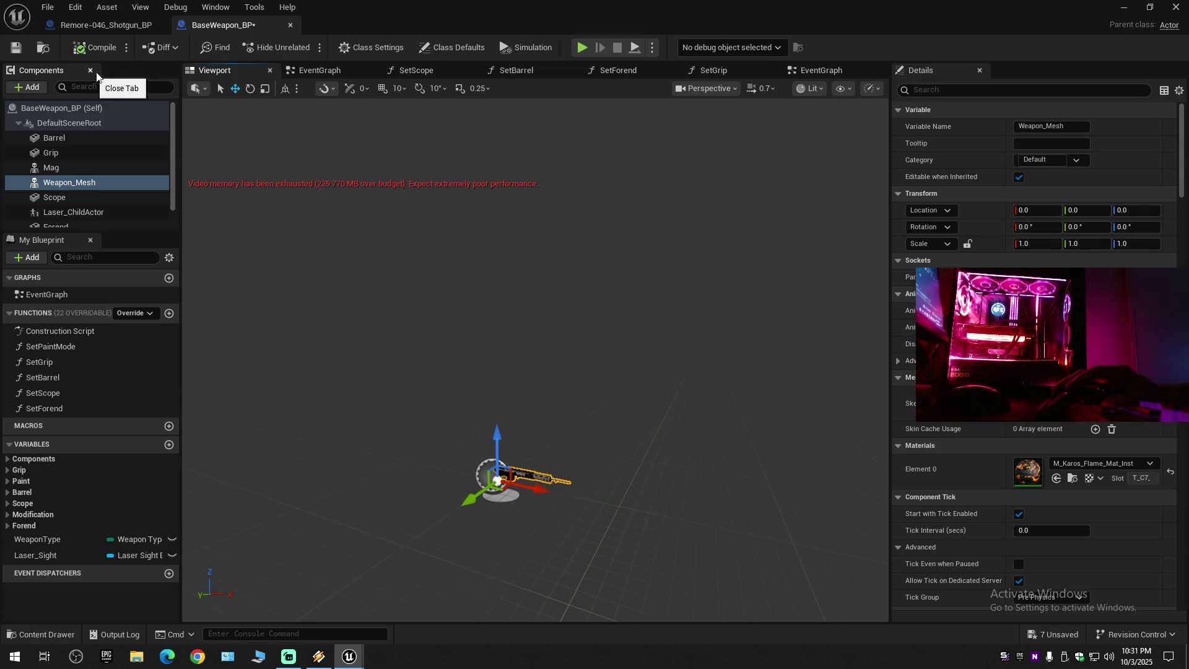
pyautogui.click(290, 24)
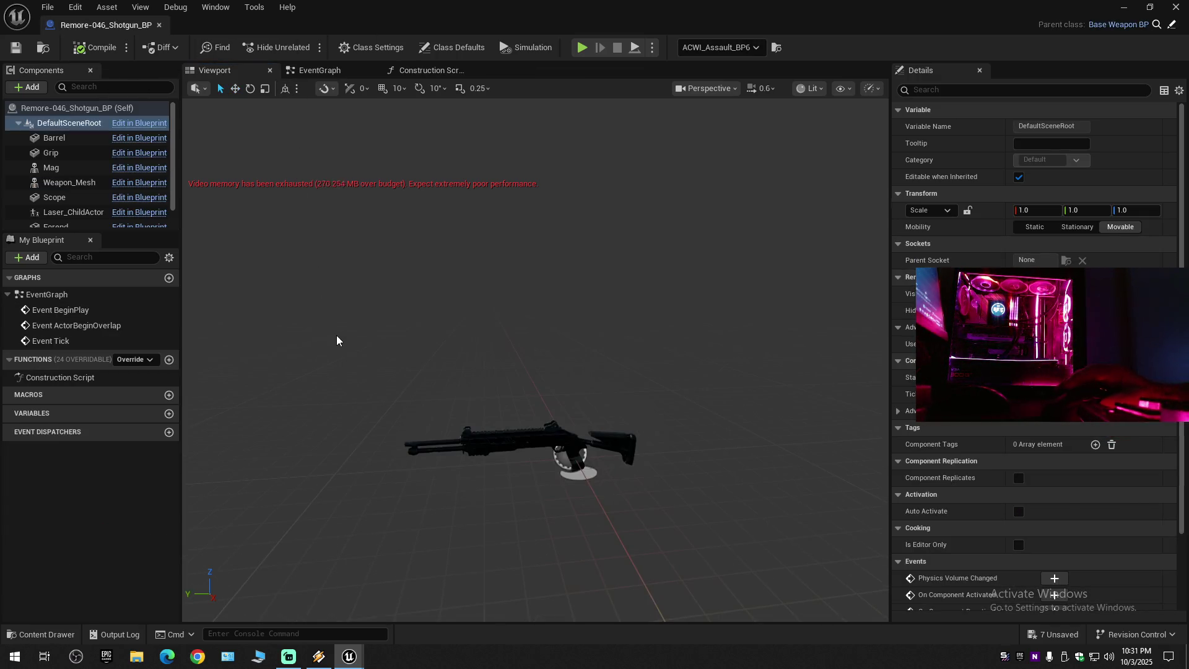
pyautogui.click(160, 25)
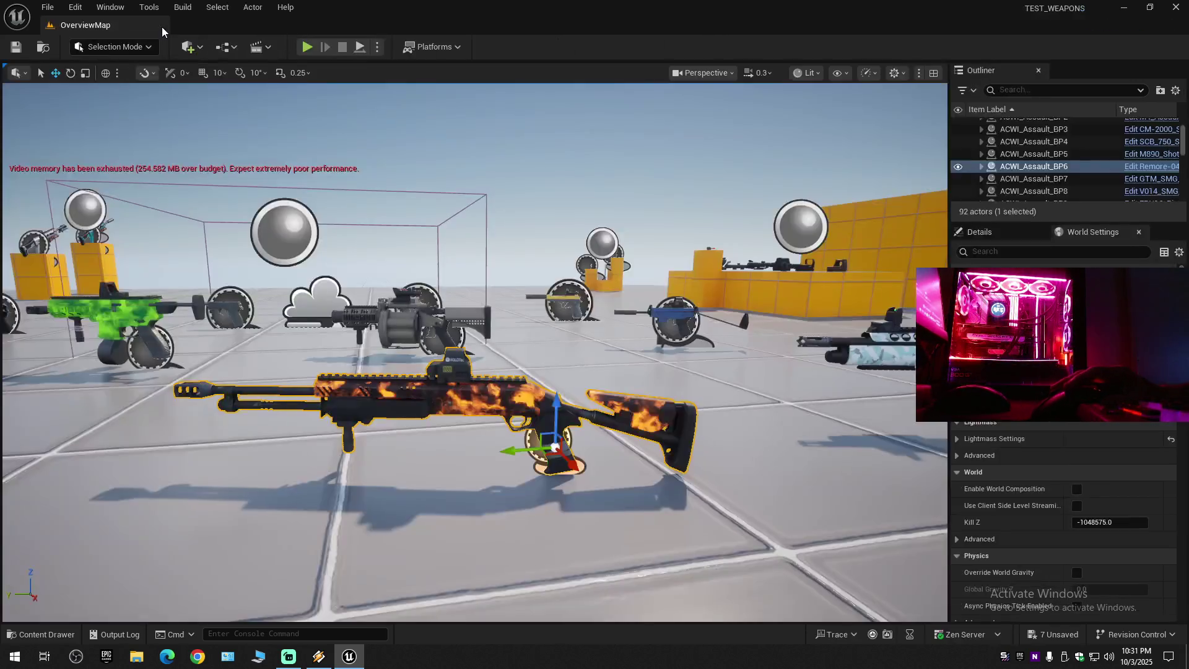
# Step: Deselect the shotgun and collapse the outliner down to the OverviewMap (Editor) entry
pyautogui.click(548, 169)
pyautogui.click(1176, 90)
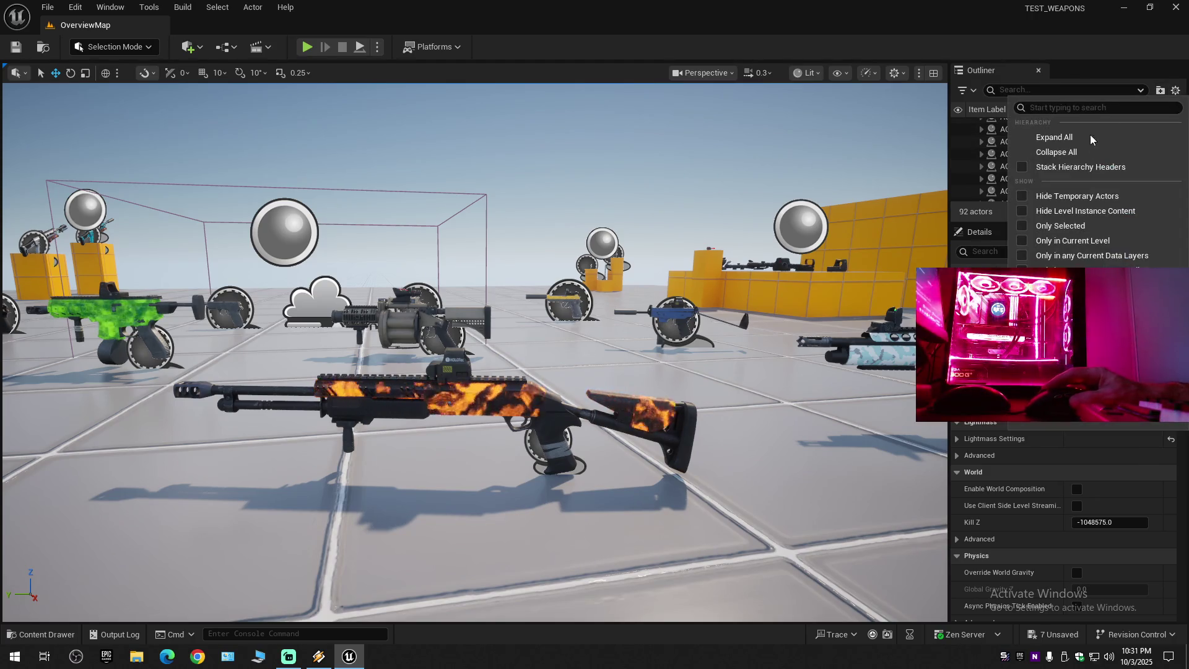
pyautogui.click(1056, 151)
pyautogui.click(976, 125)
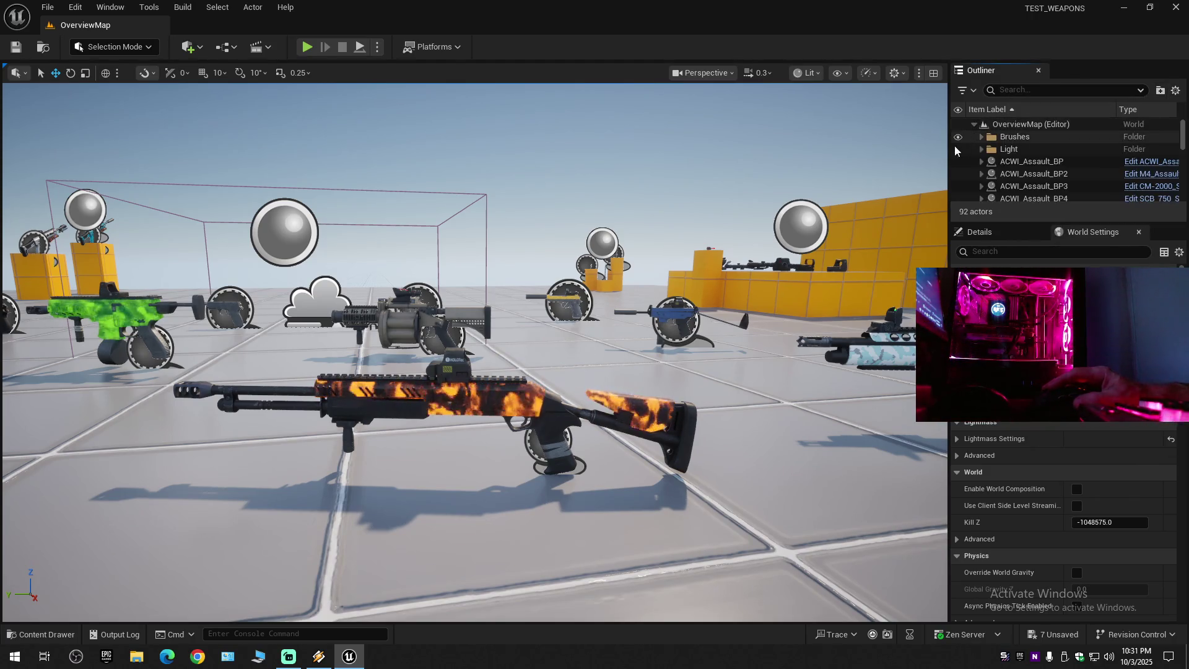
# Step: Fly around the weapon field, moving in close to the green camo rifle and back
pyautogui.press('d')
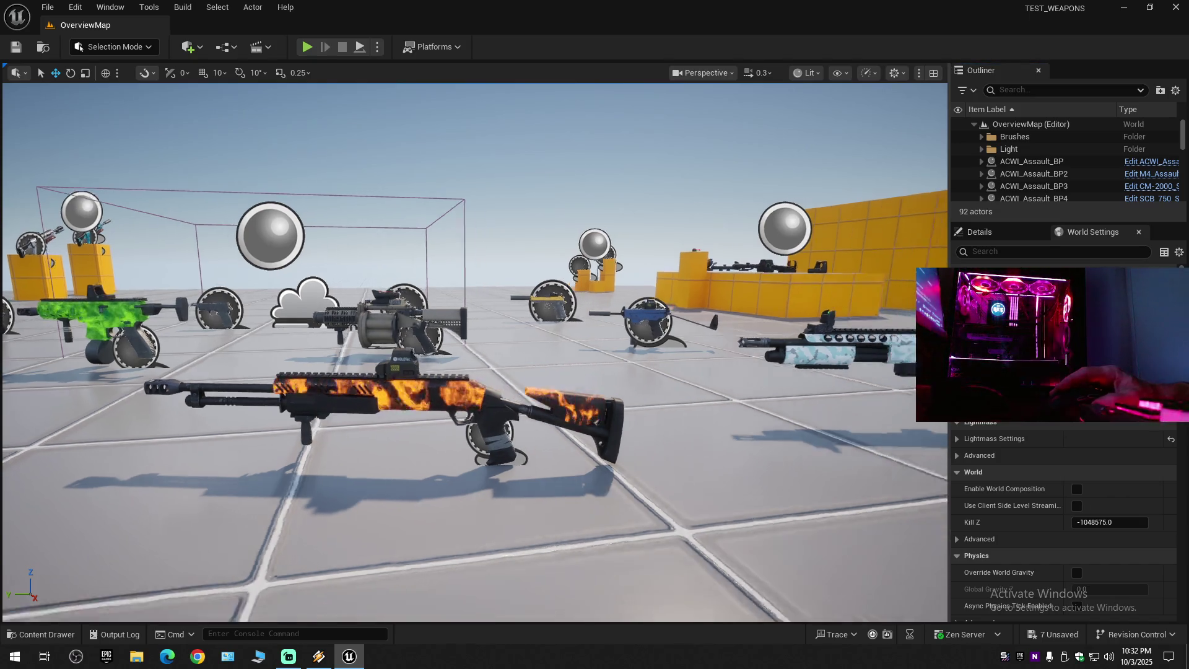
pyautogui.press('d')
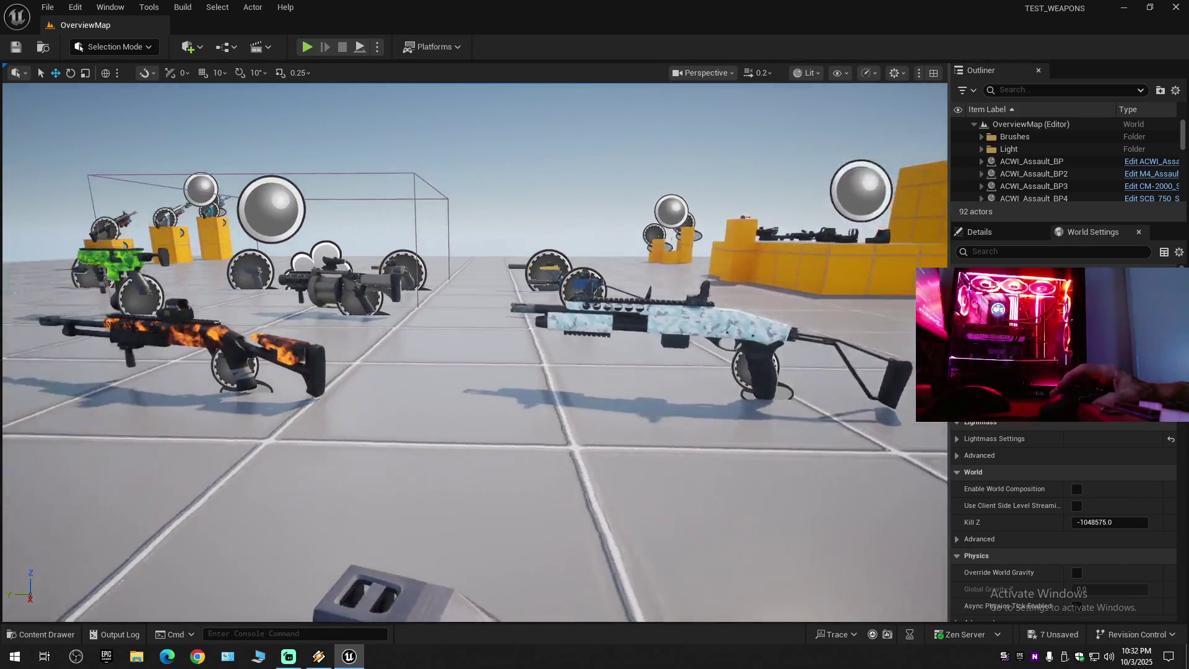
pyautogui.press('s')
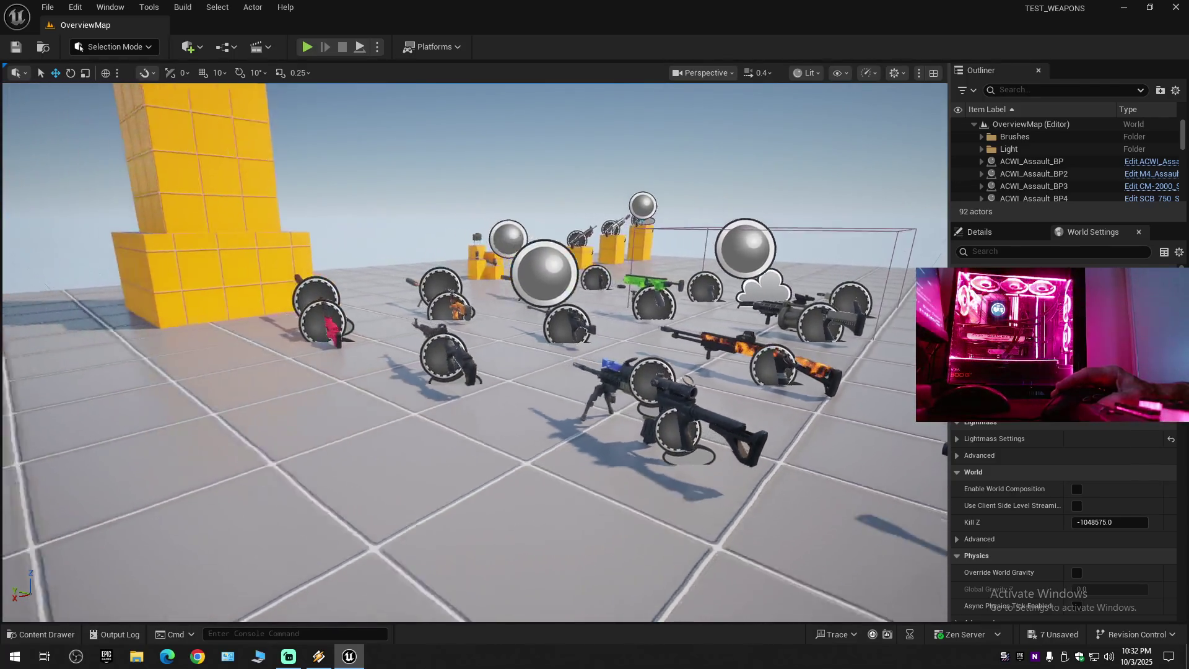
pyautogui.scroll(1, 474, 352)
pyautogui.press('w')
pyautogui.scroll(2, 474, 351)
pyautogui.press('w')
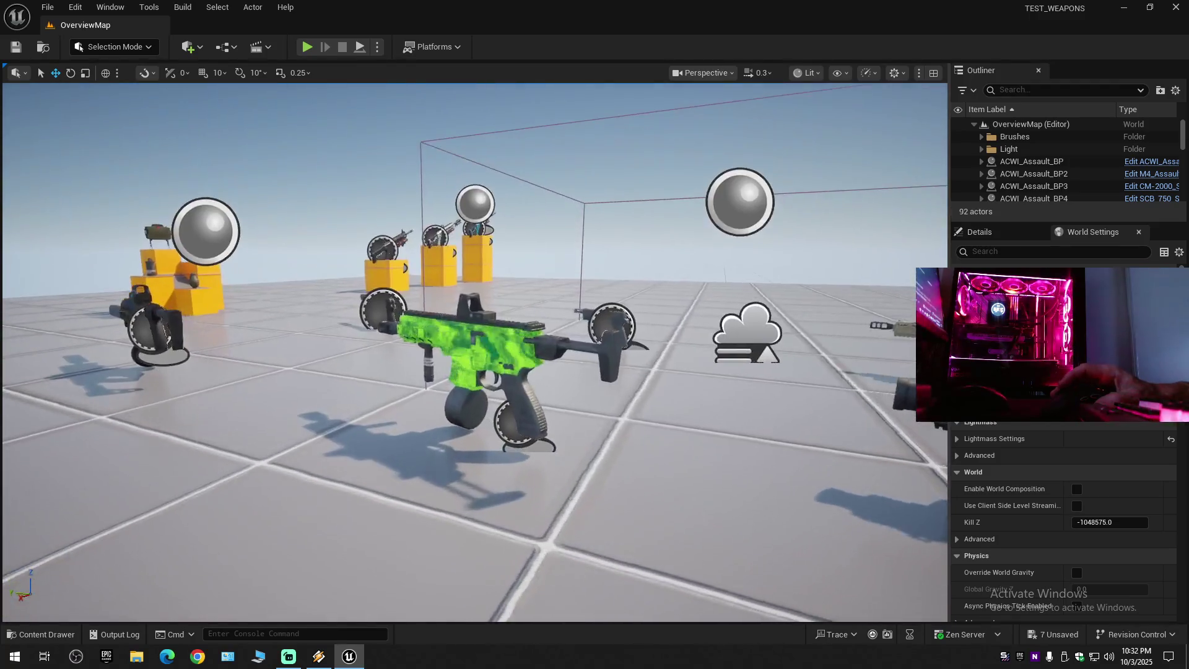
pyautogui.scroll(-3, 474, 351)
pyautogui.press('s')
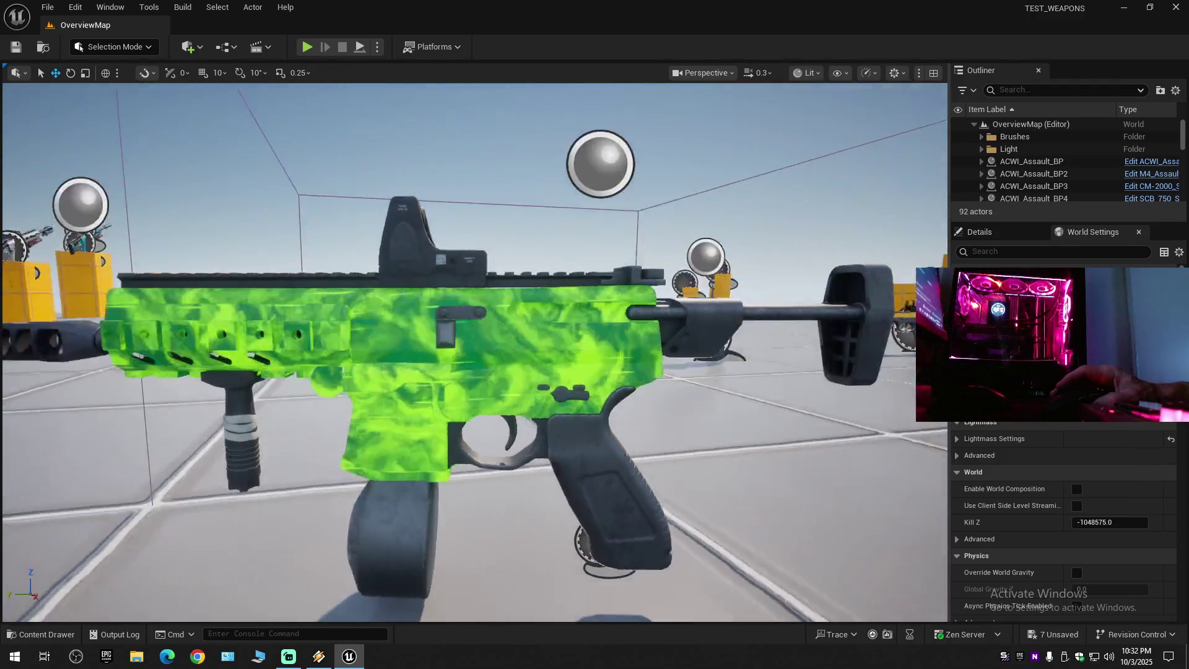
pyautogui.press('s')
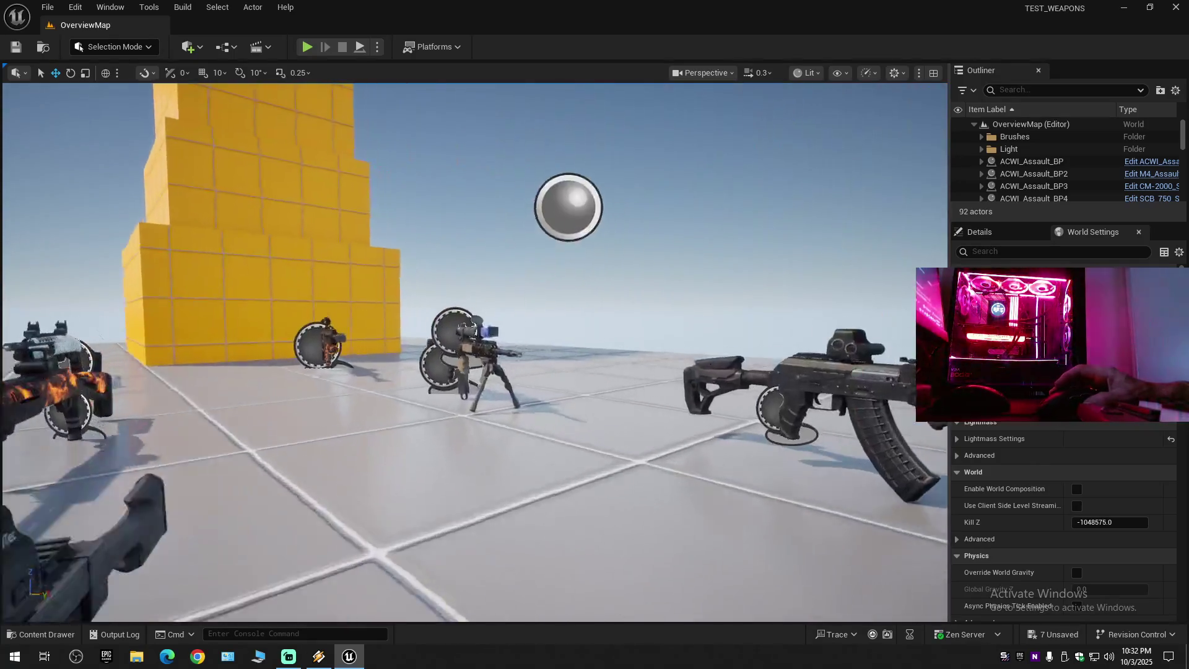
pyautogui.scroll(2, 474, 351)
pyautogui.press('s')
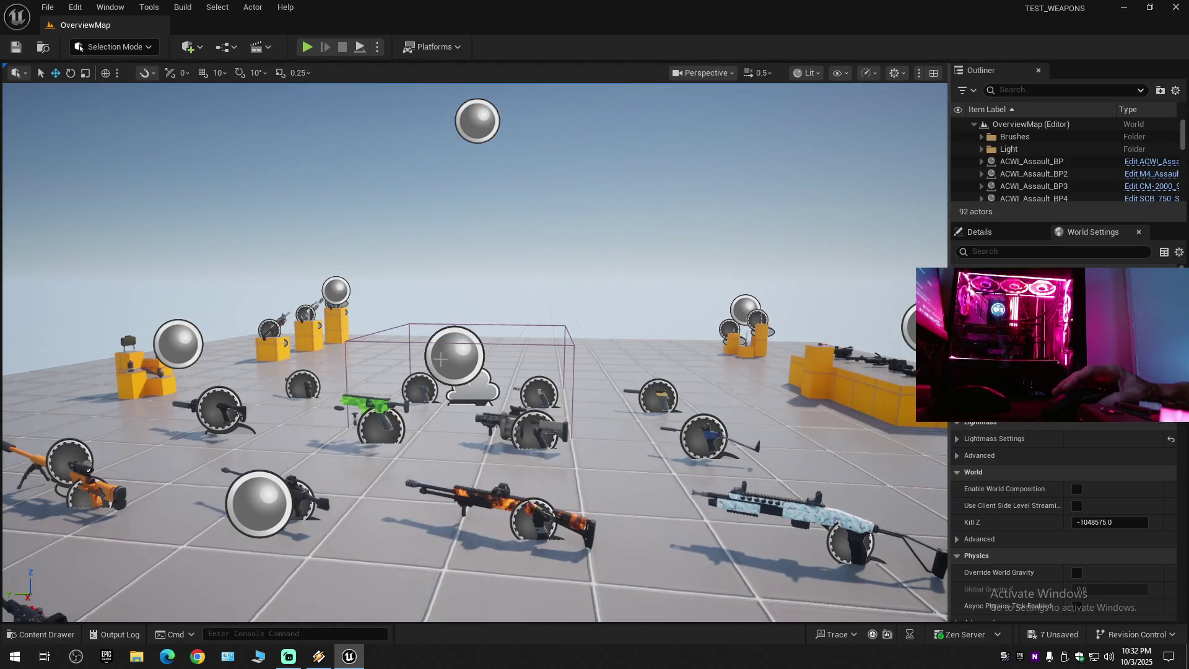
# Step: Frame the ACWI_Assault_BP2 rifle, deselect it, and bring up the Content Drawer
pyautogui.click(475, 350)
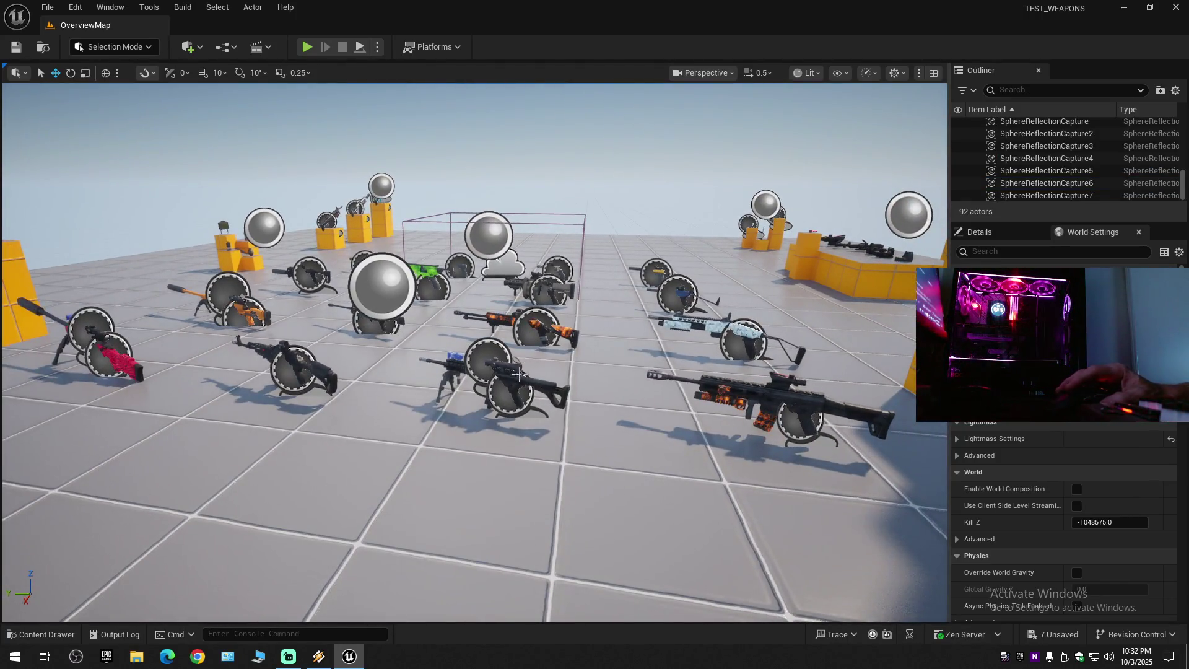
pyautogui.click(533, 387)
pyautogui.press('f')
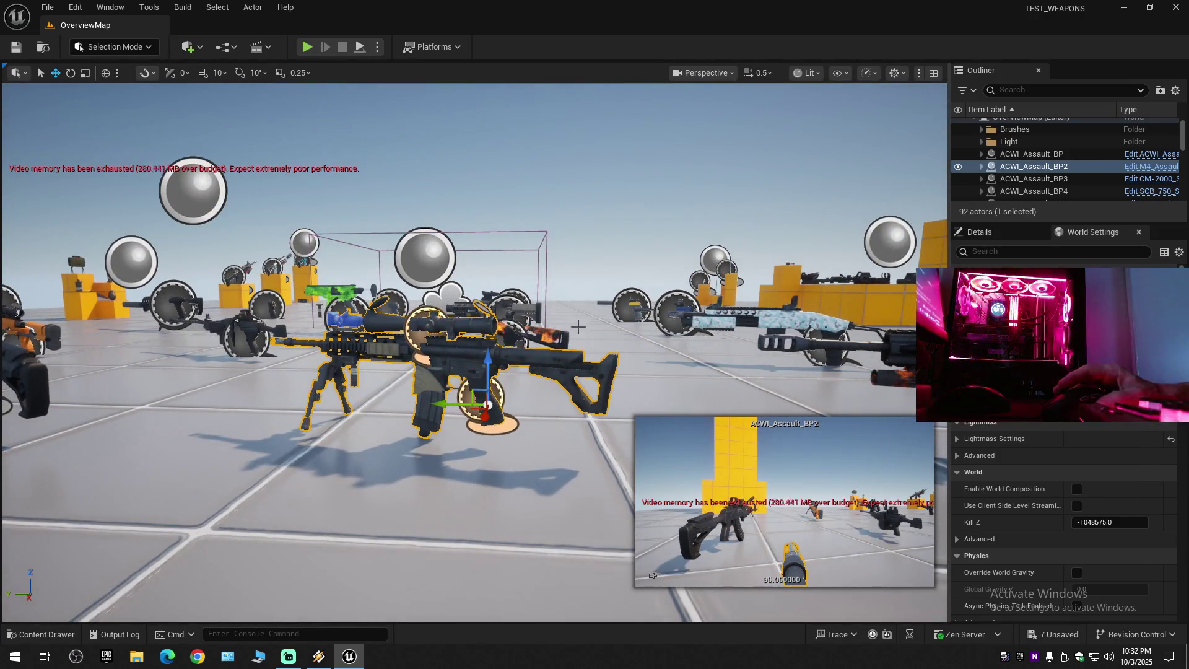
pyautogui.press('Escape')
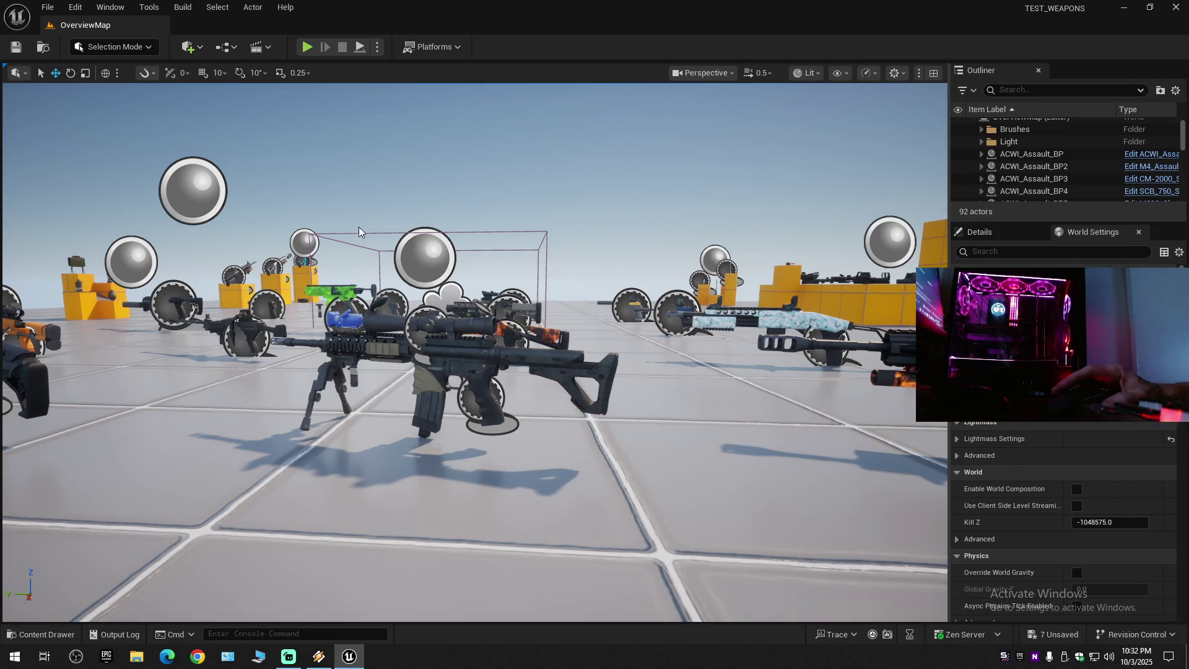
pyautogui.click(42, 635)
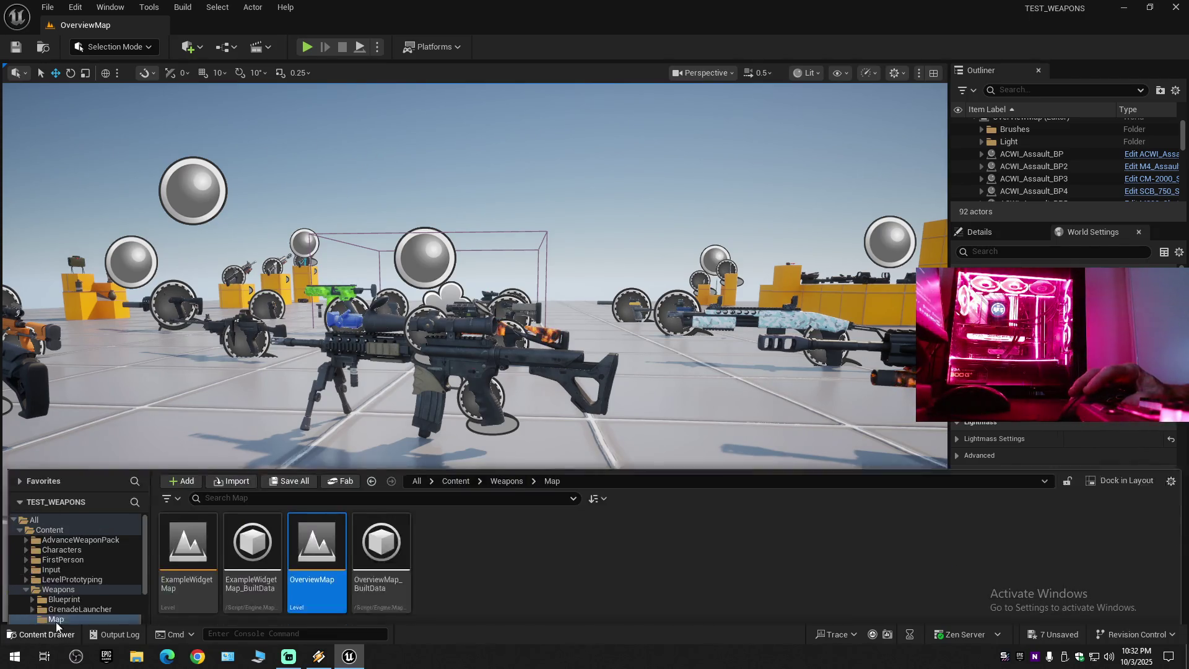
# Step: Open the Overview level from AdvanceWeaponPack > Maps, discarding unsaved changes
pyautogui.click(94, 500)
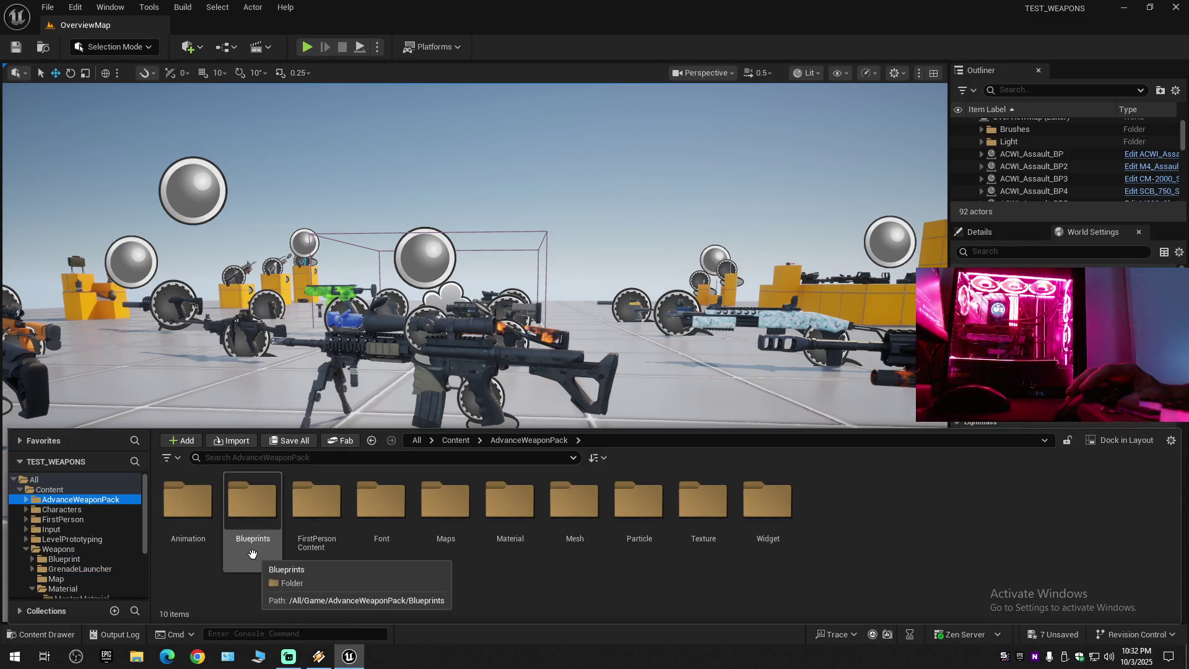
pyautogui.doubleClick(444, 517)
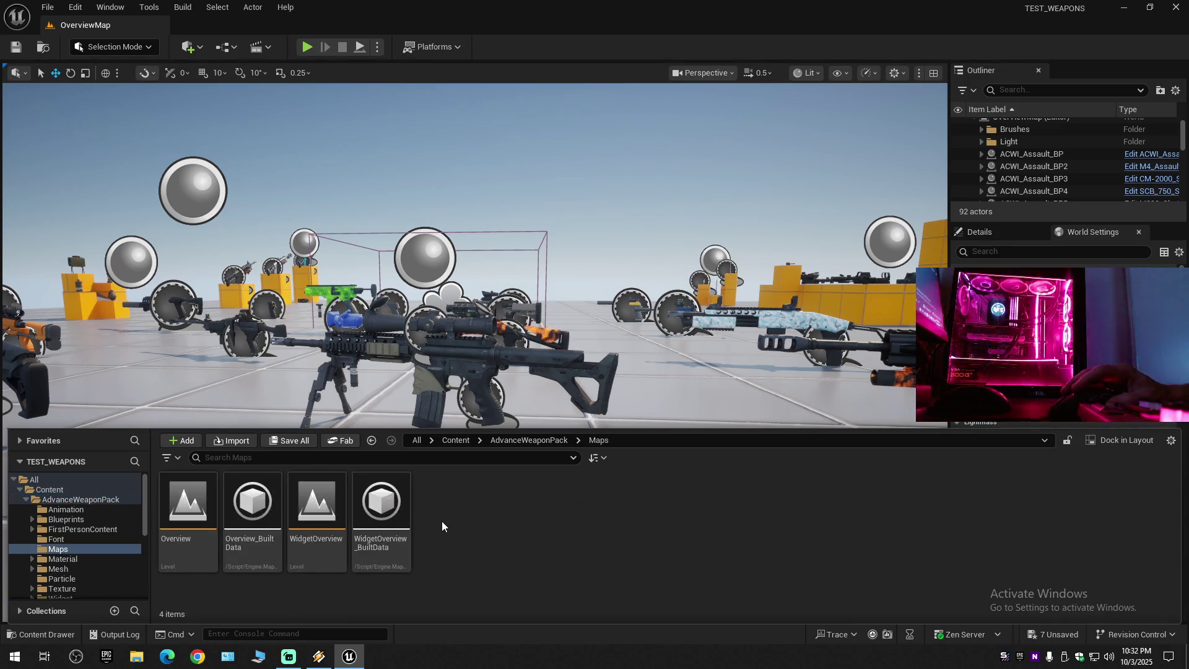
pyautogui.doubleClick(206, 524)
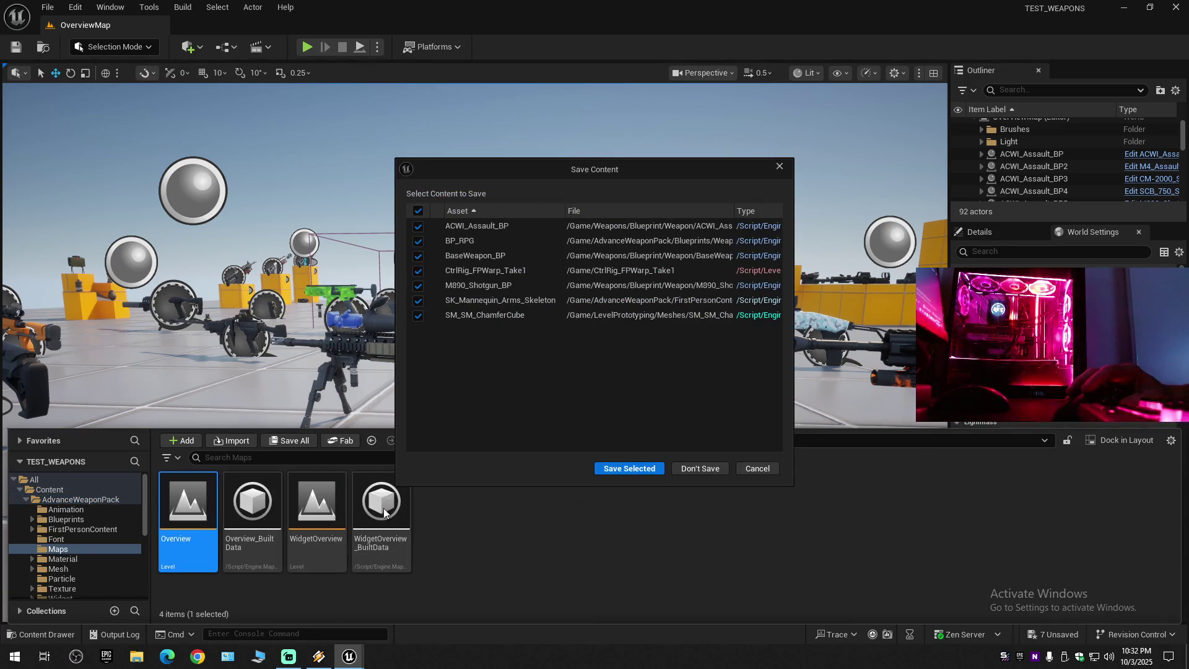
pyautogui.click(701, 470)
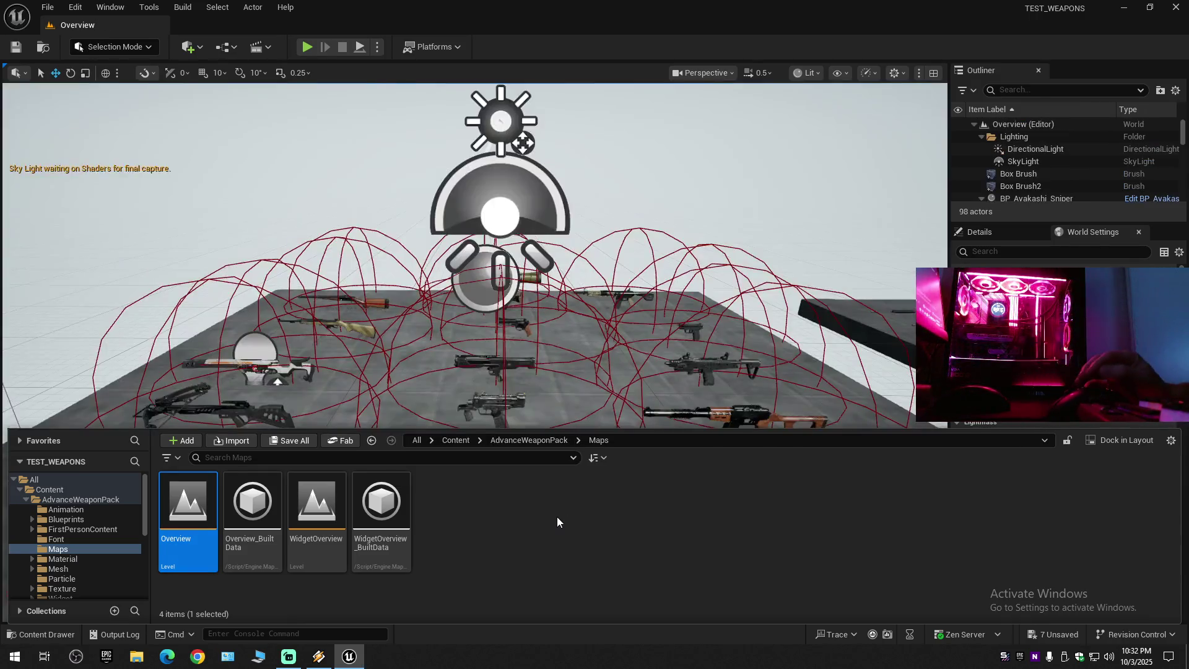
pyautogui.scroll(5, 474, 255)
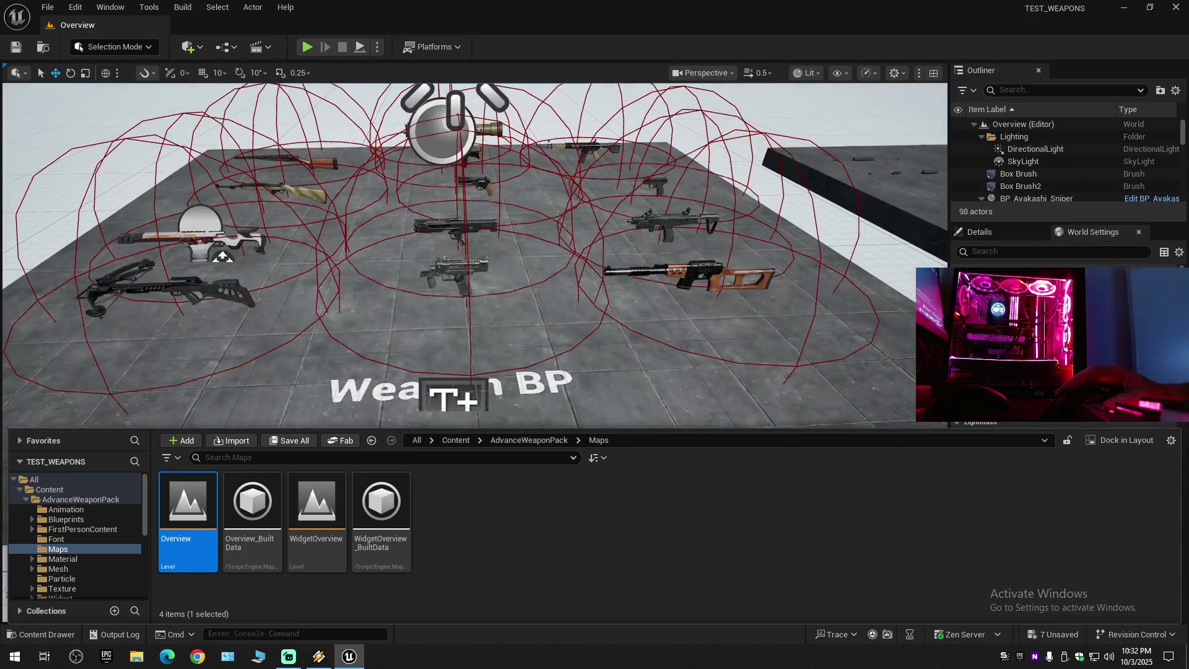
pyautogui.scroll(-3, 474, 255)
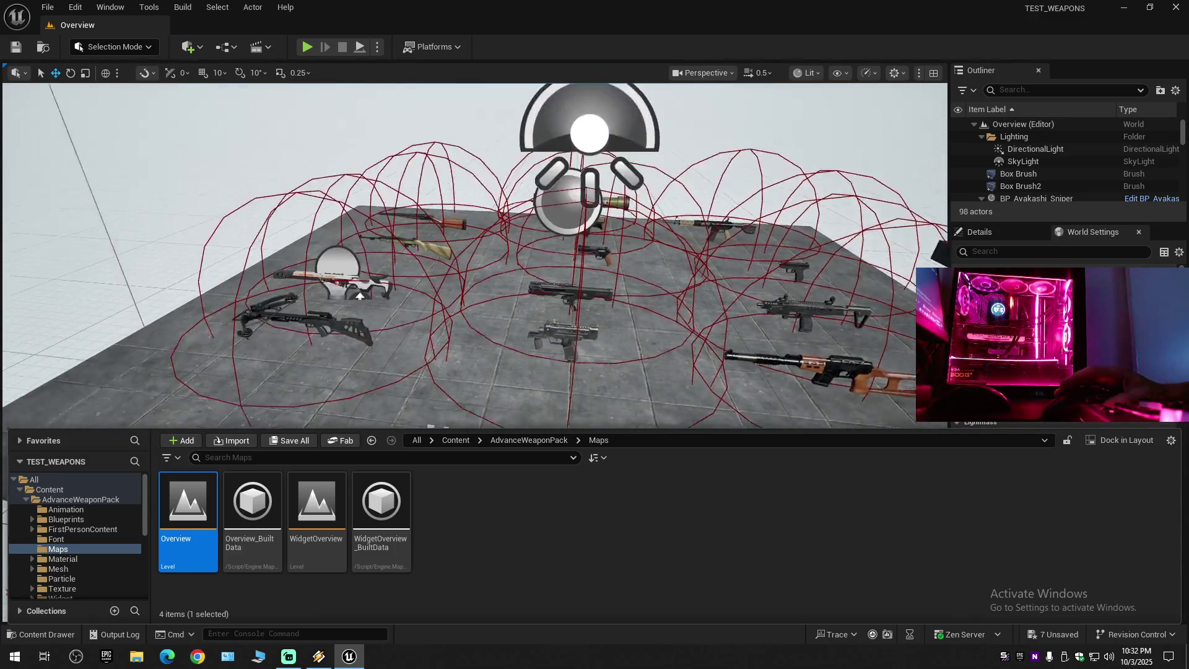
pyautogui.scroll(2, 371, 339)
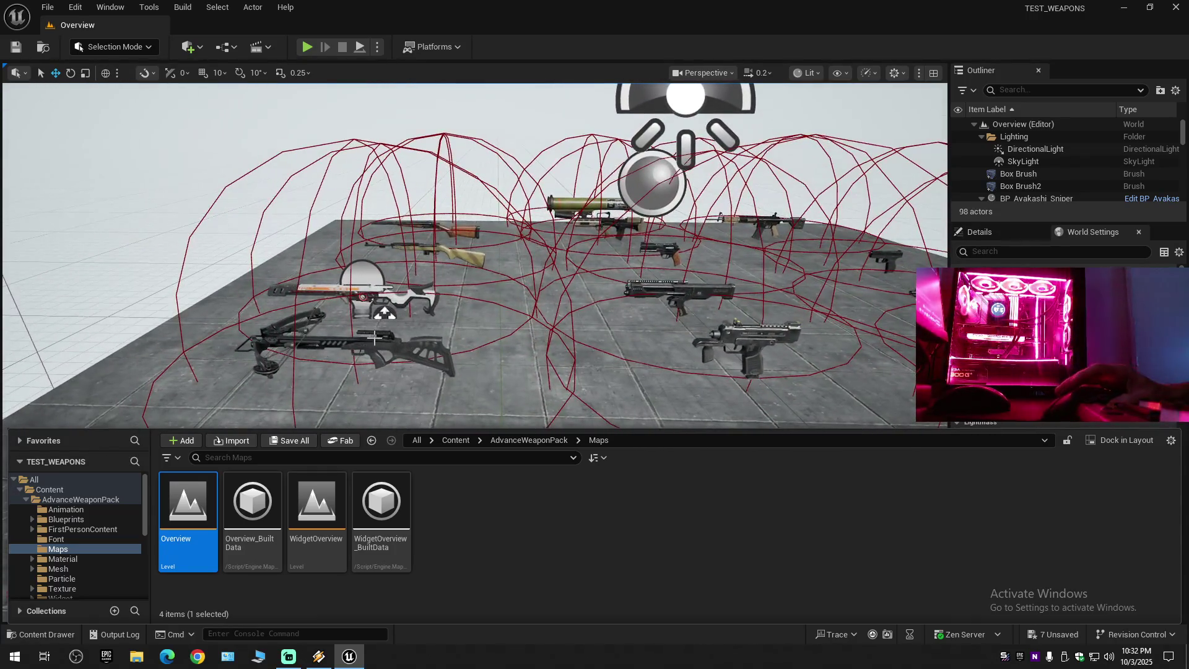
pyautogui.click(372, 338)
pyautogui.click(373, 342)
pyautogui.moveTo(376, 356); pyautogui.dragTo(363, 271)
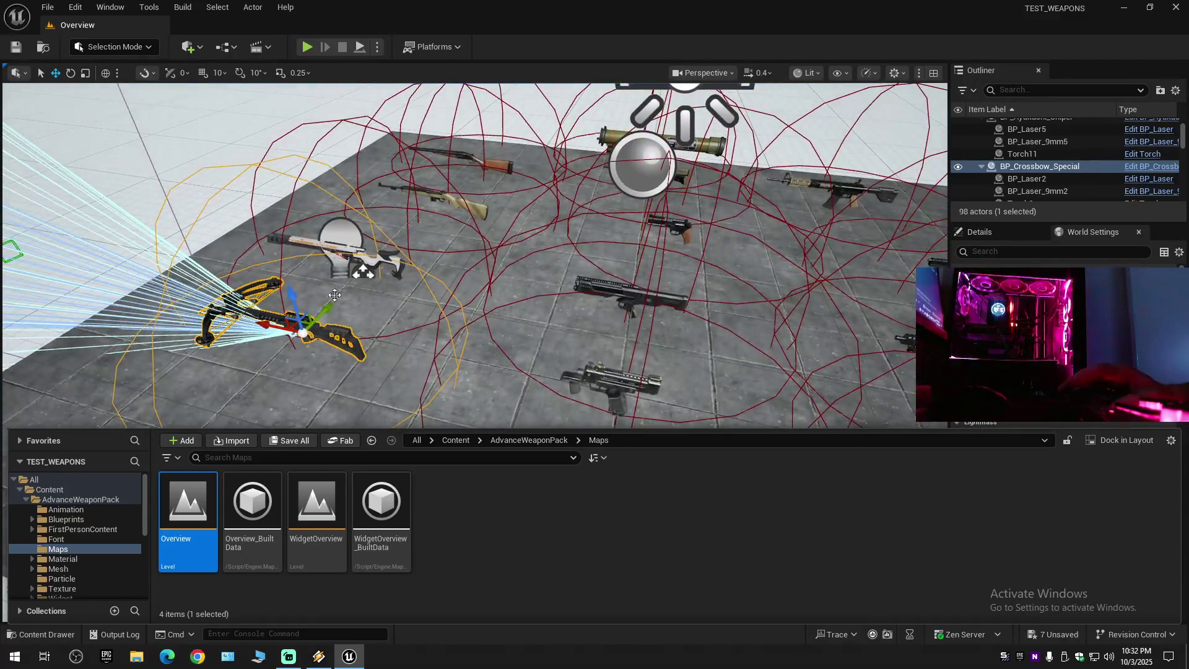
pyautogui.click(362, 270)
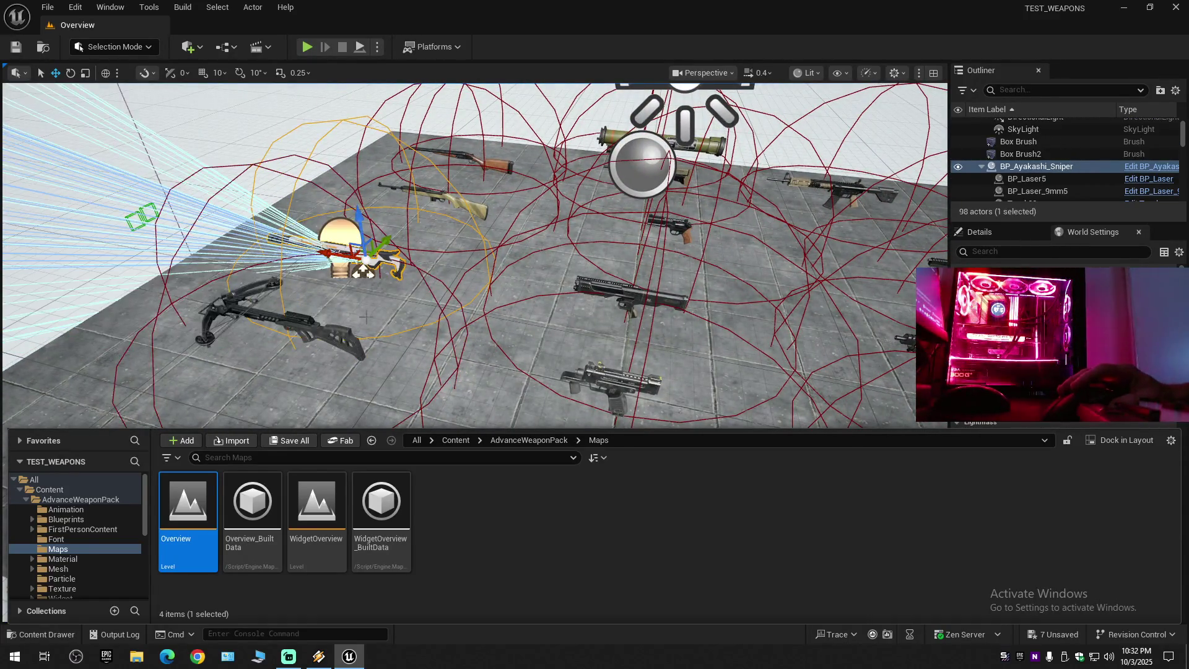
pyautogui.moveTo(457, 191); pyautogui.dragTo(458, 205)
pyautogui.click(457, 191)
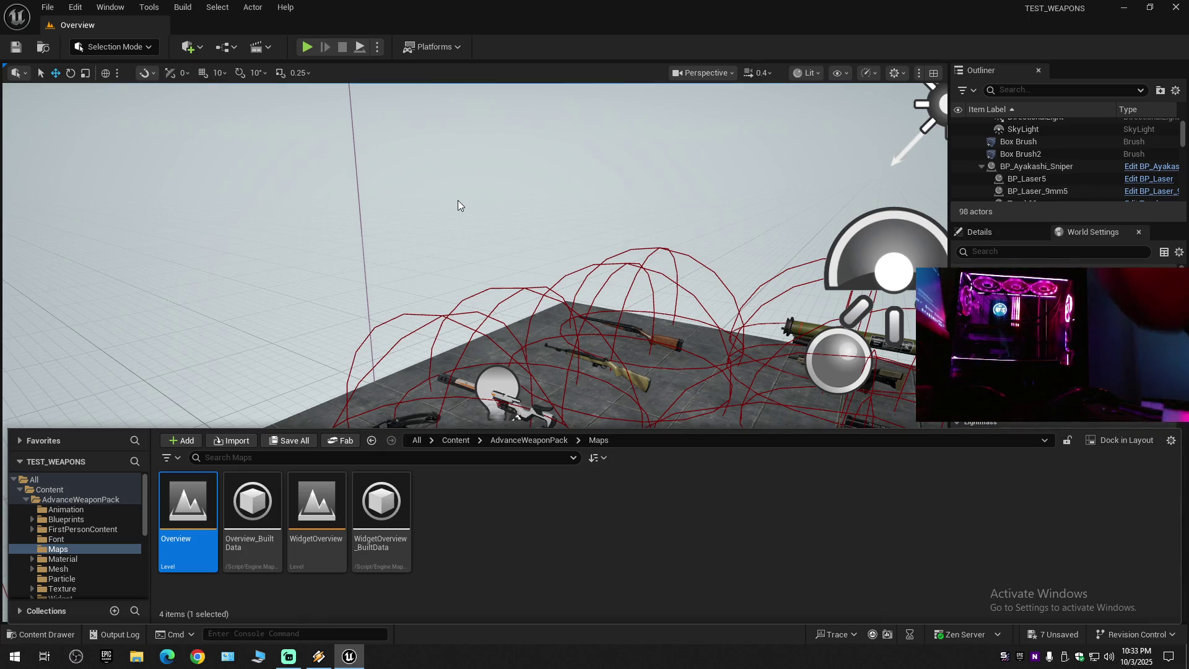
pyautogui.moveTo(467, 293)
pyautogui.mouseDown()
pyautogui.moveTo(527, 396)
pyautogui.moveTo(527, 365)
pyautogui.moveTo(565, 340)
pyautogui.mouseUp()
pyautogui.moveTo(539, 170)
pyautogui.mouseDown()
pyautogui.moveTo(355, 401)
pyautogui.moveTo(360, 425)
pyautogui.mouseUp()
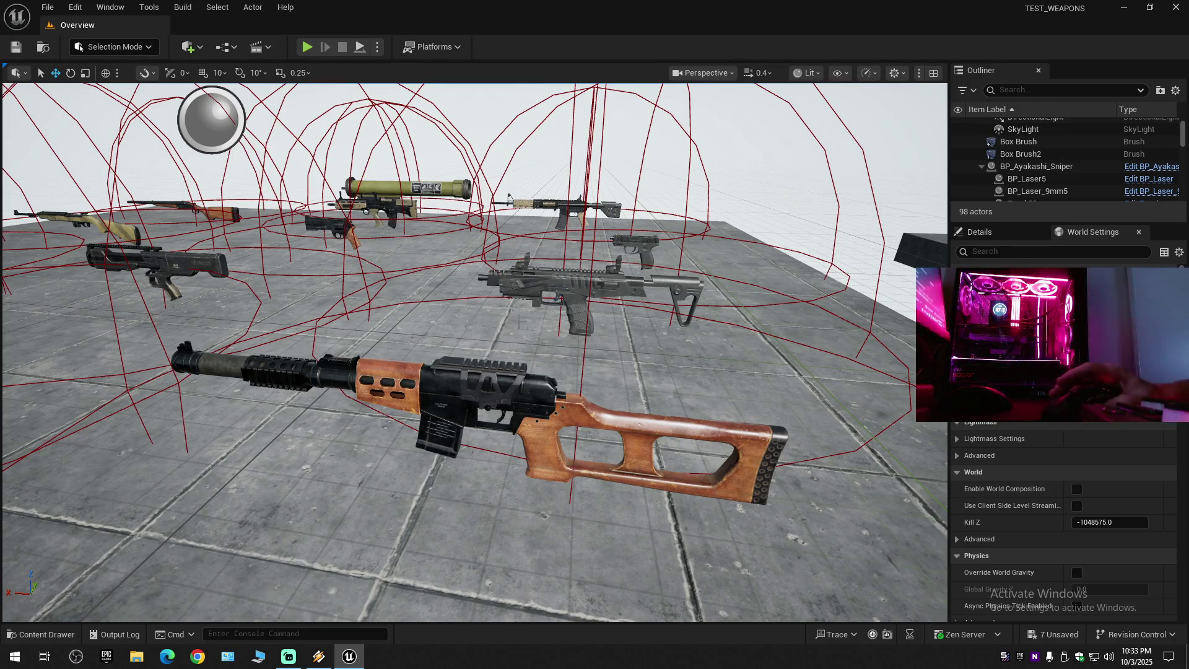
pyautogui.moveTo(578, 306); pyautogui.dragTo(531, 308)
pyautogui.scroll(-2, 577, 305)
pyautogui.click(512, 300)
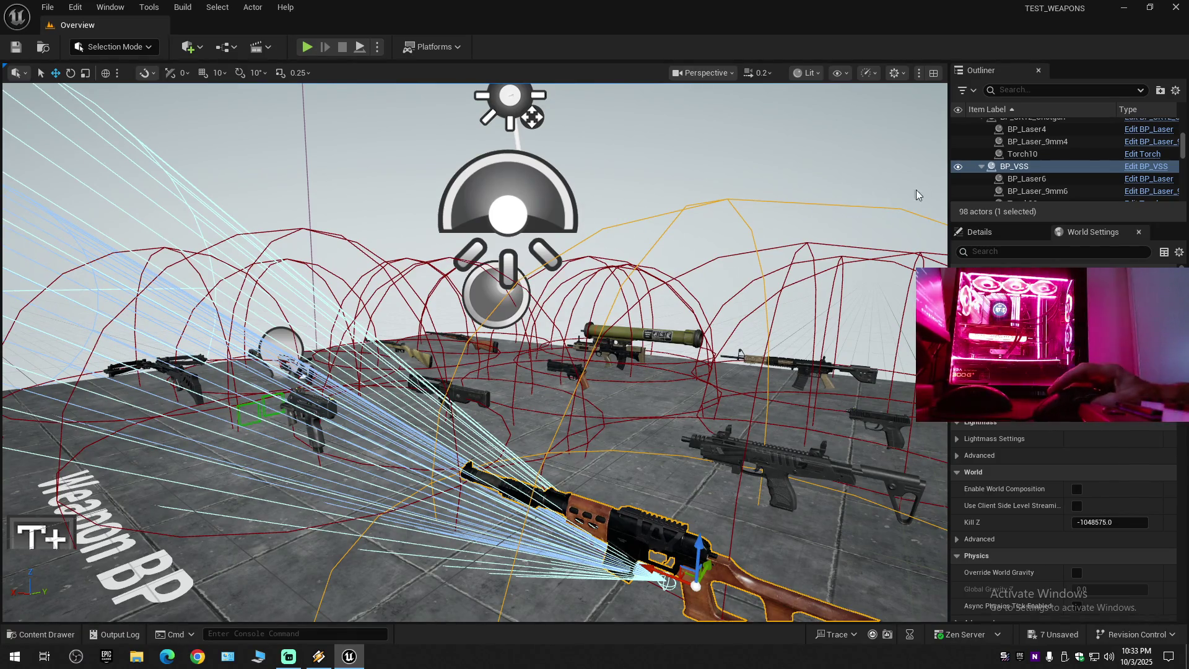
pyautogui.click(1177, 91)
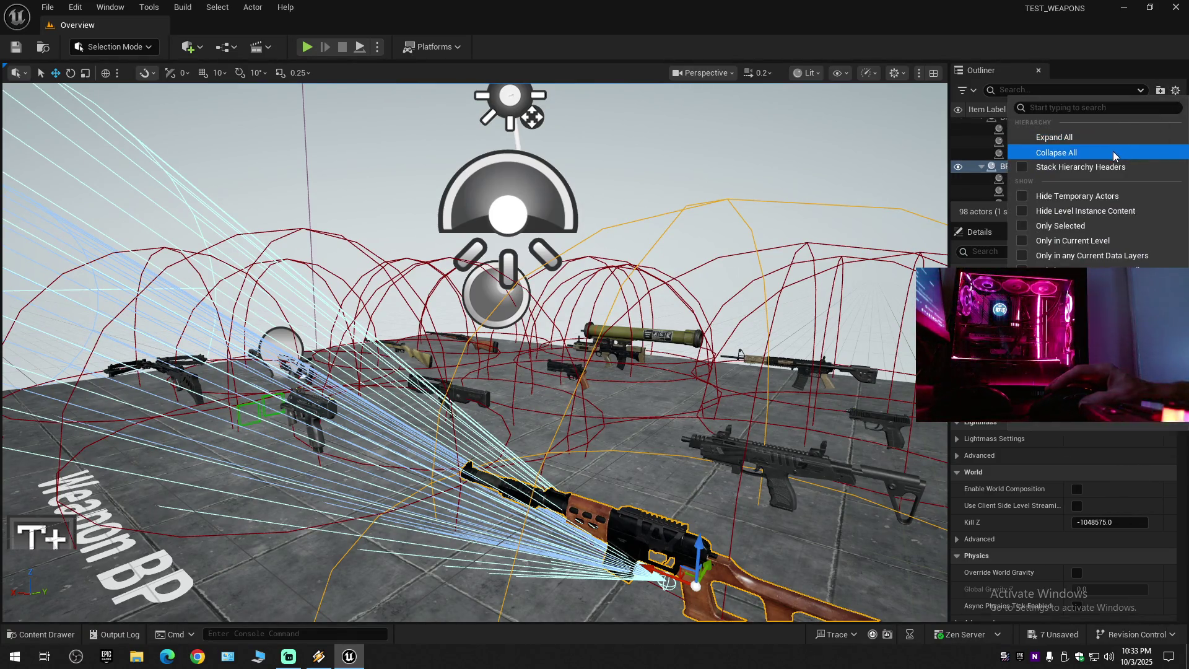
pyautogui.click(1113, 151)
pyautogui.click(991, 141)
pyautogui.click(974, 125)
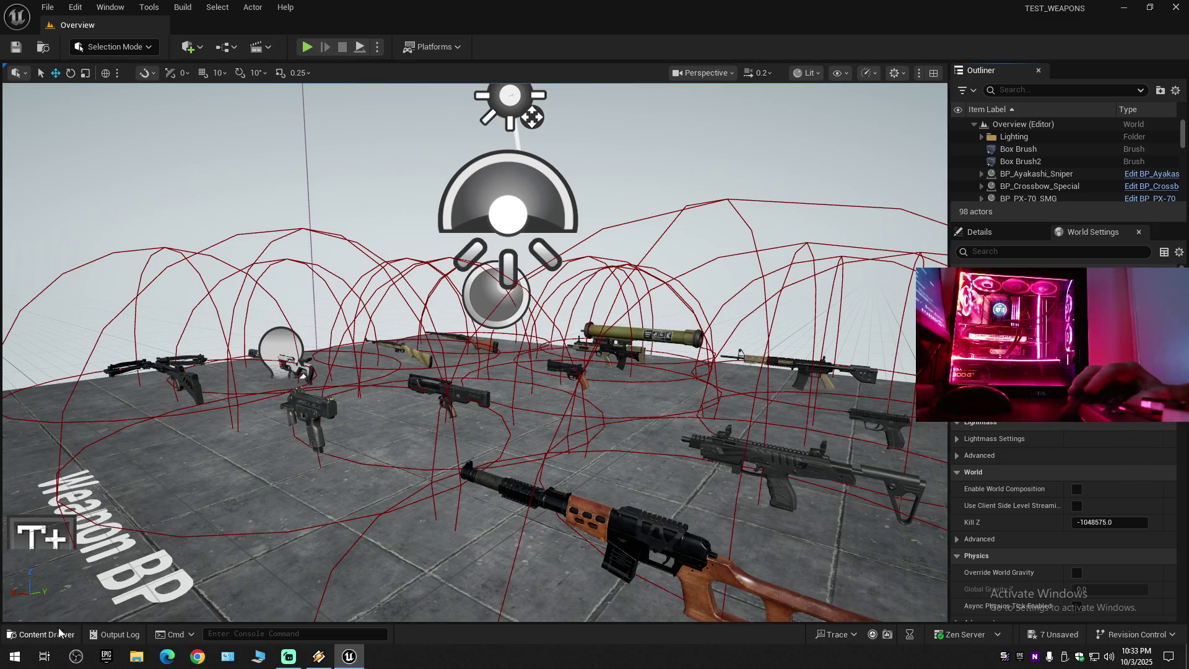
# Step: Fly round to the Weapon BP floor text and select the VSS rifle
pyautogui.click(42, 634)
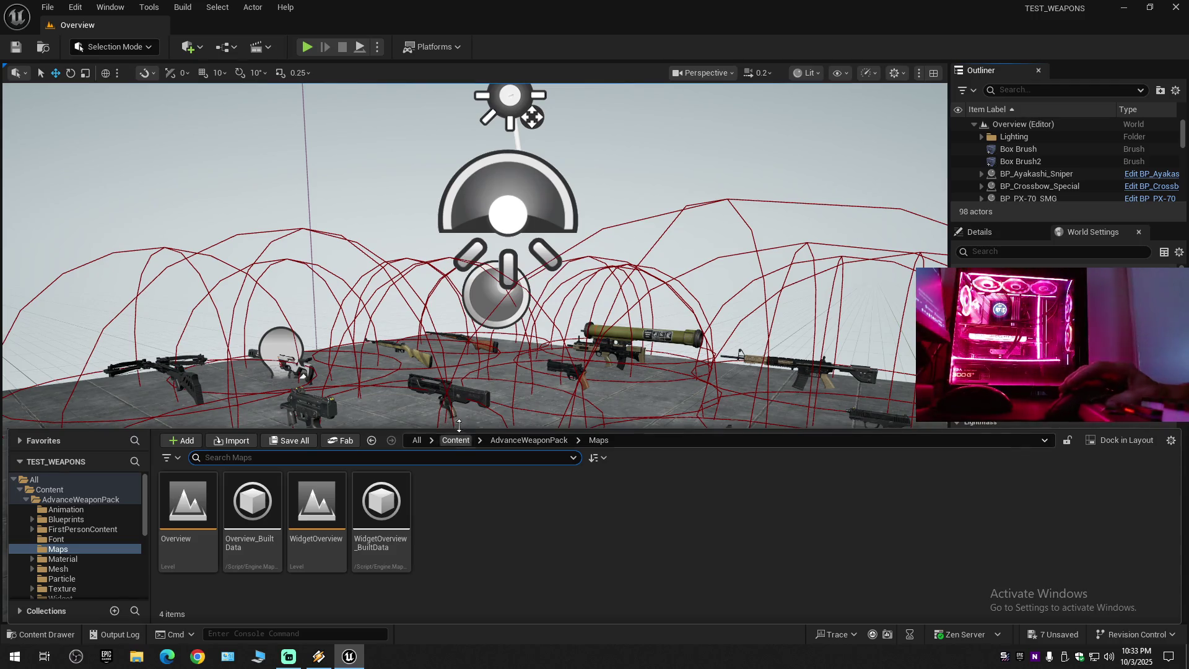
pyautogui.scroll(-5, 475, 360)
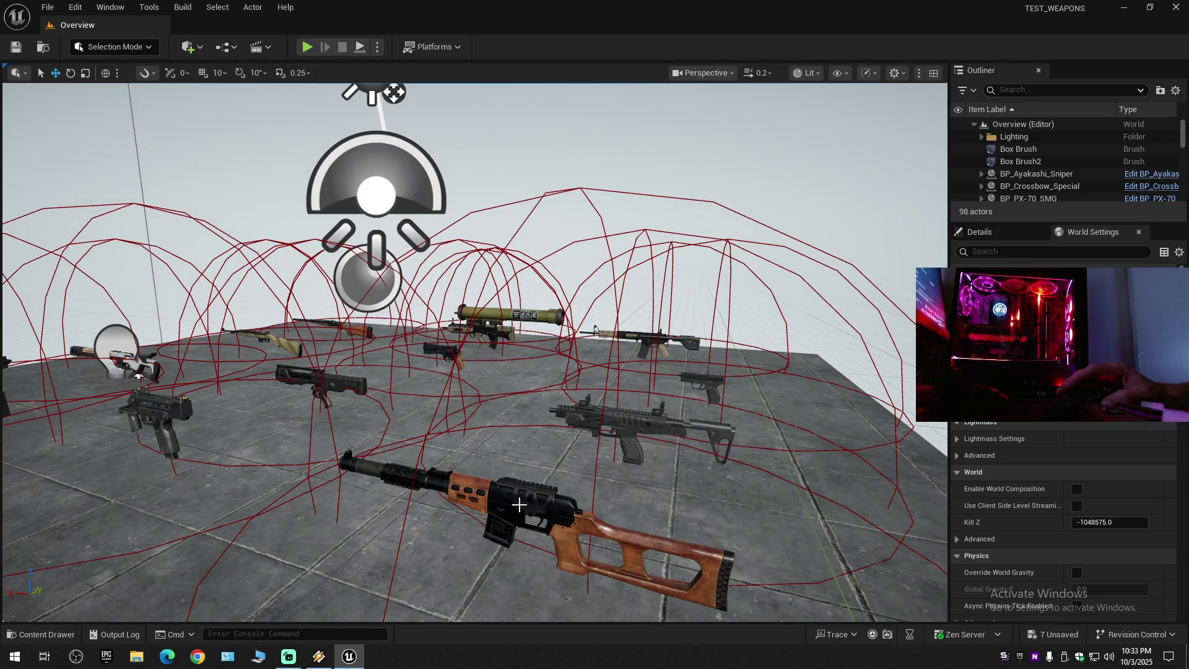
pyautogui.moveTo(405, 357)
pyautogui.mouseDown()
pyautogui.moveTo(196, 252)
pyautogui.moveTo(197, 332)
pyautogui.moveTo(146, 332)
pyautogui.moveTo(147, 352)
pyautogui.moveTo(134, 352)
pyautogui.moveTo(135, 362)
pyautogui.moveTo(409, 356)
pyautogui.mouseUp()
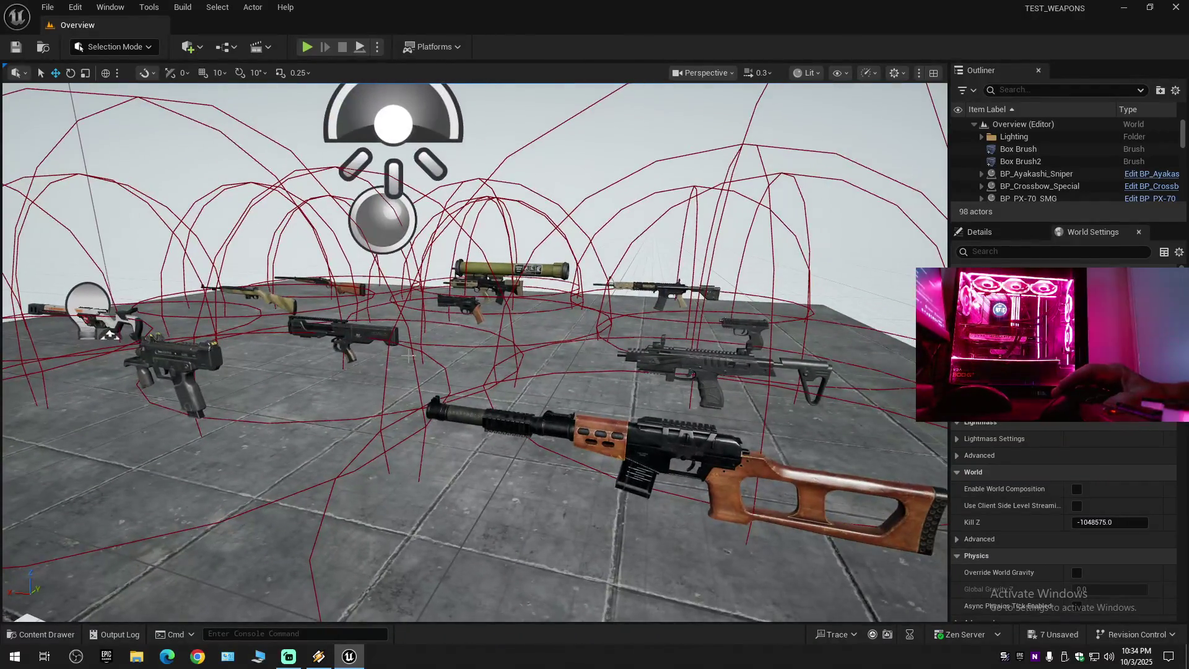
pyautogui.click(651, 439)
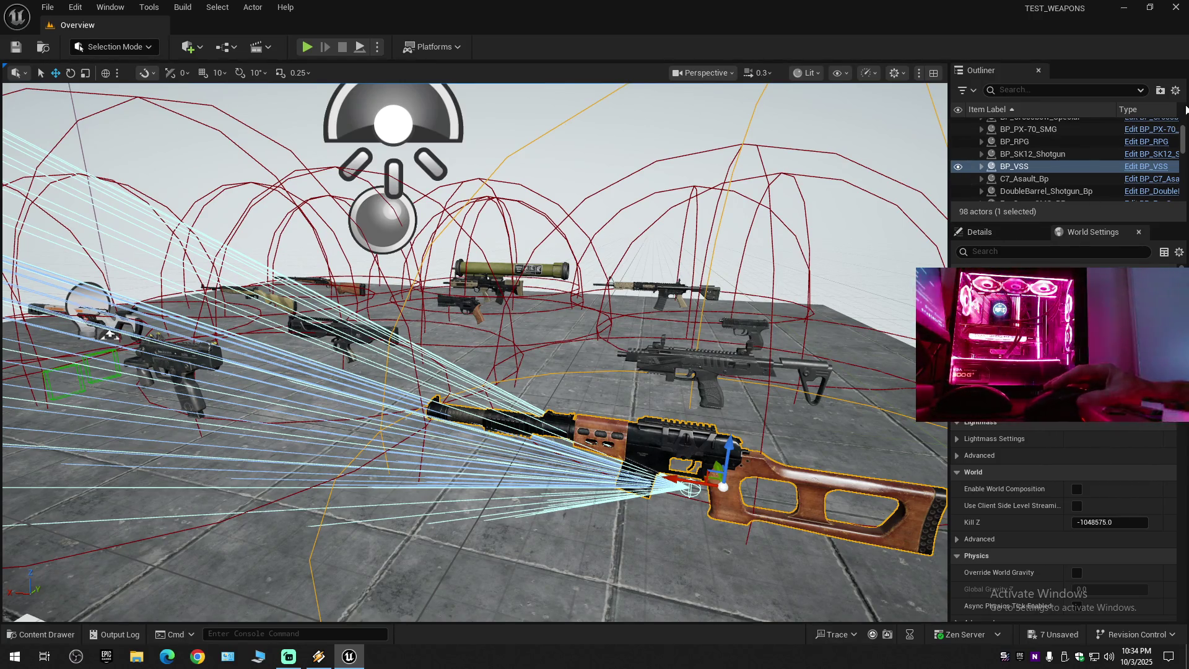
# Step: Collapse the actor list, expand Overview (Editor) to list its actors, and shift the view
pyautogui.click(1176, 90)
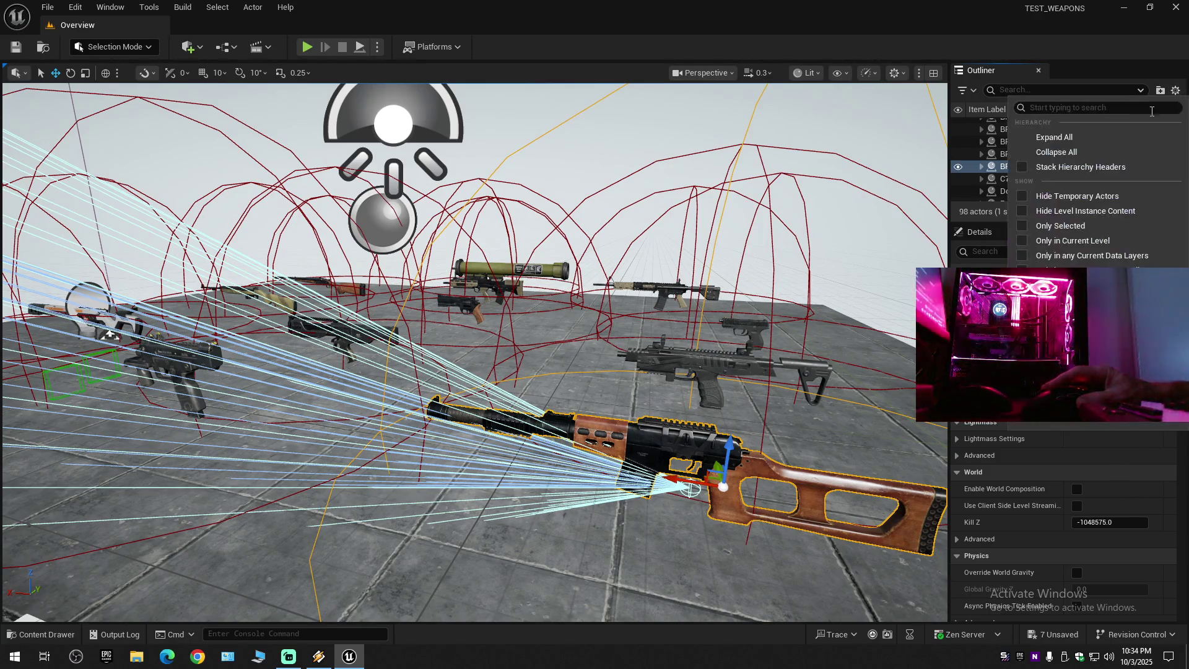
pyautogui.click(1086, 154)
pyautogui.click(978, 137)
pyautogui.click(974, 124)
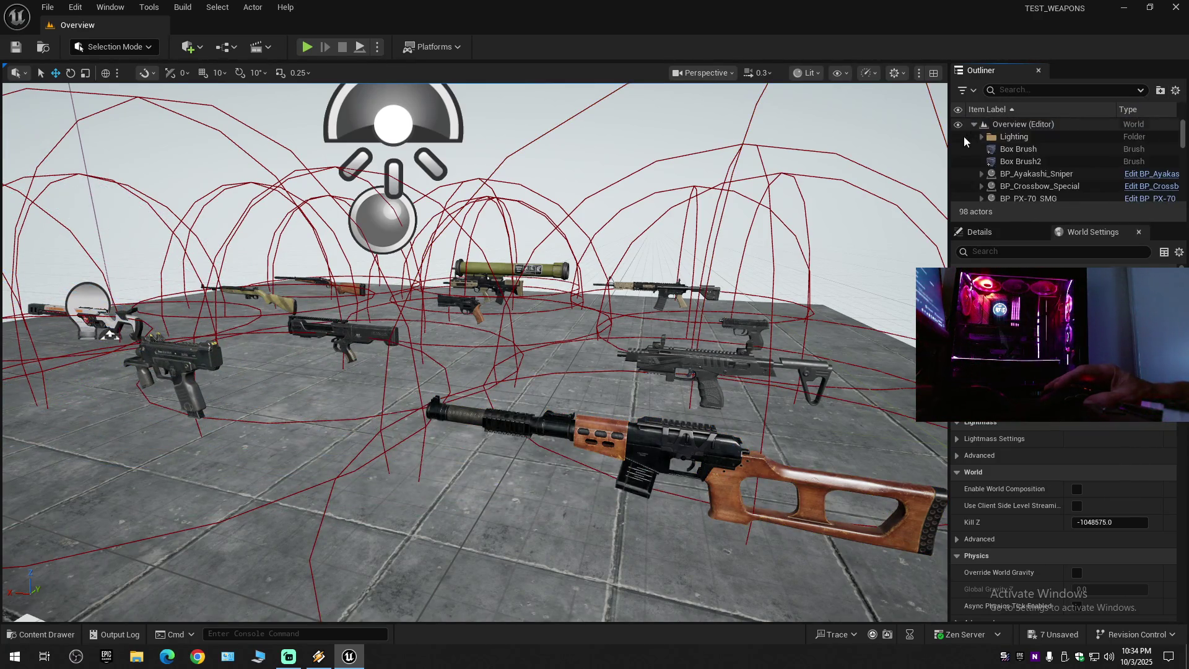
pyautogui.moveTo(508, 300); pyautogui.dragTo(506, 296)
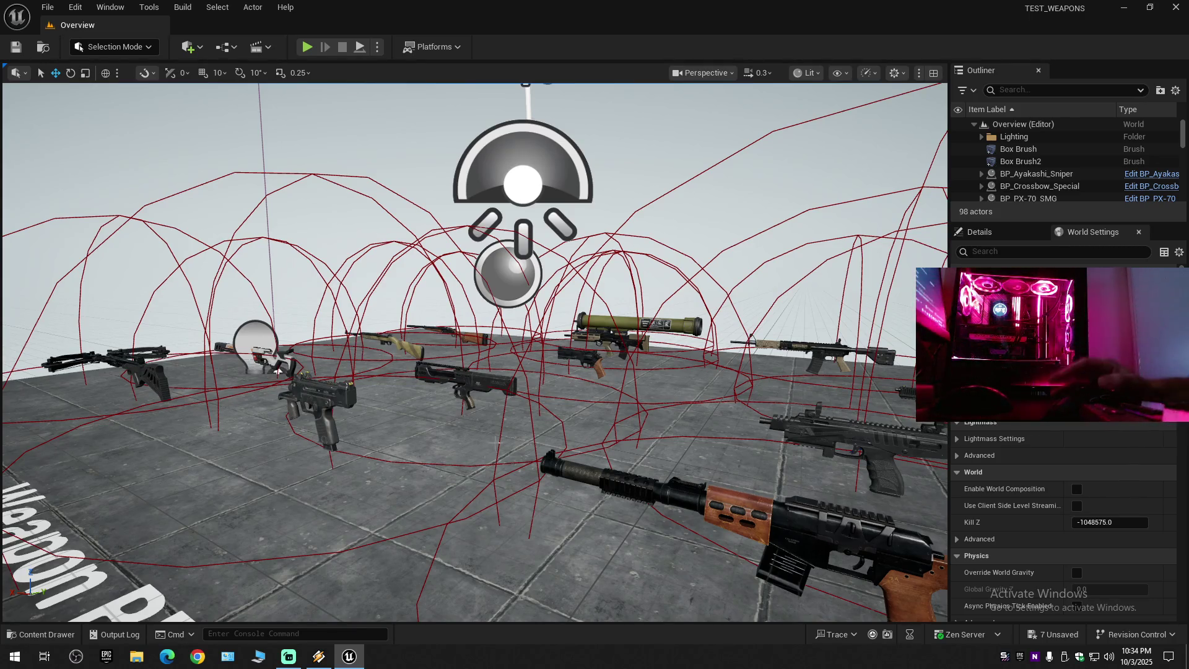
# Step: Close the Unreal editor without saving, then bring up the music player and Epic Games launcher
pyautogui.click(41, 635)
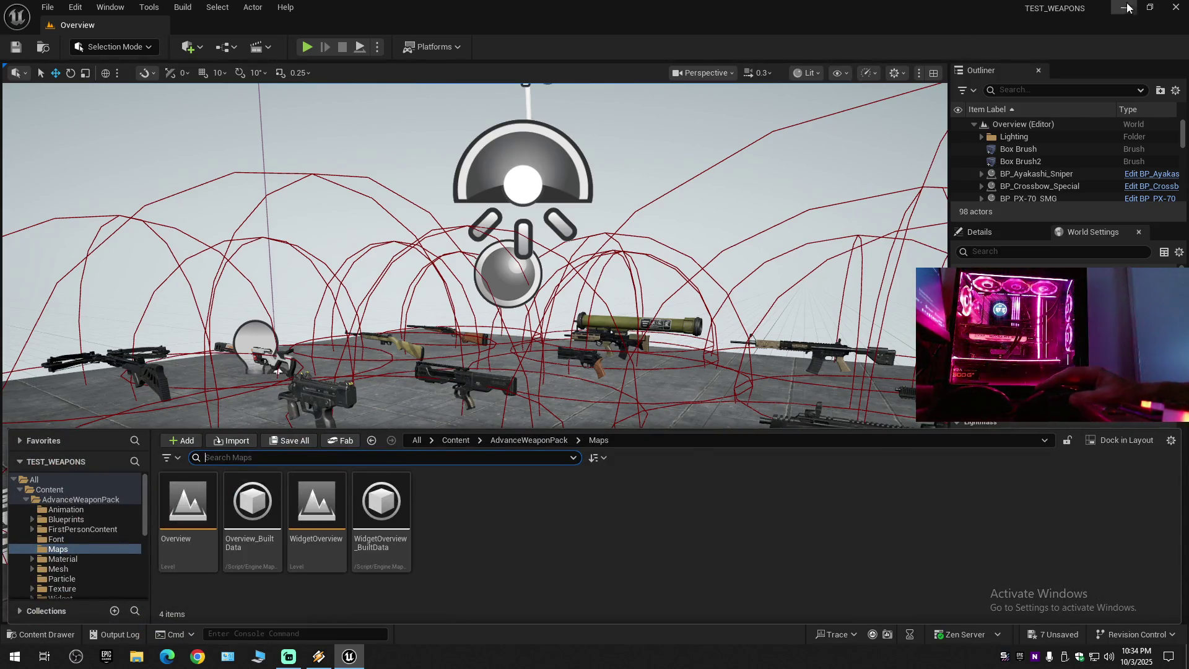
pyautogui.click(1176, 7)
pyautogui.click(719, 471)
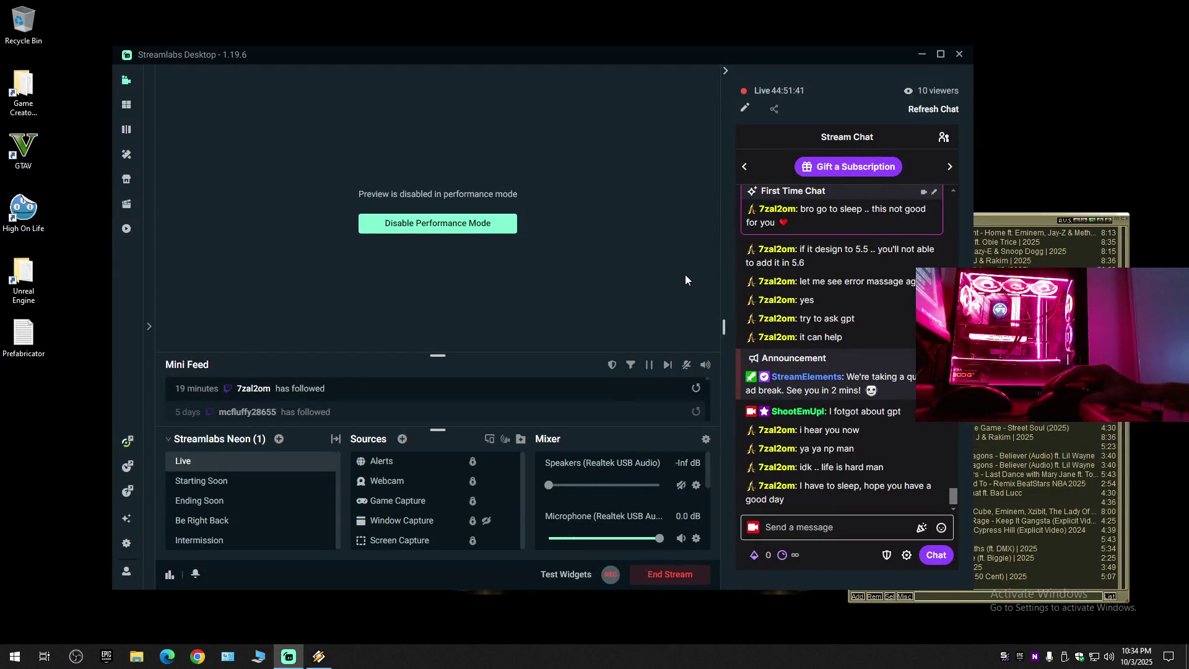
pyautogui.click(1016, 219)
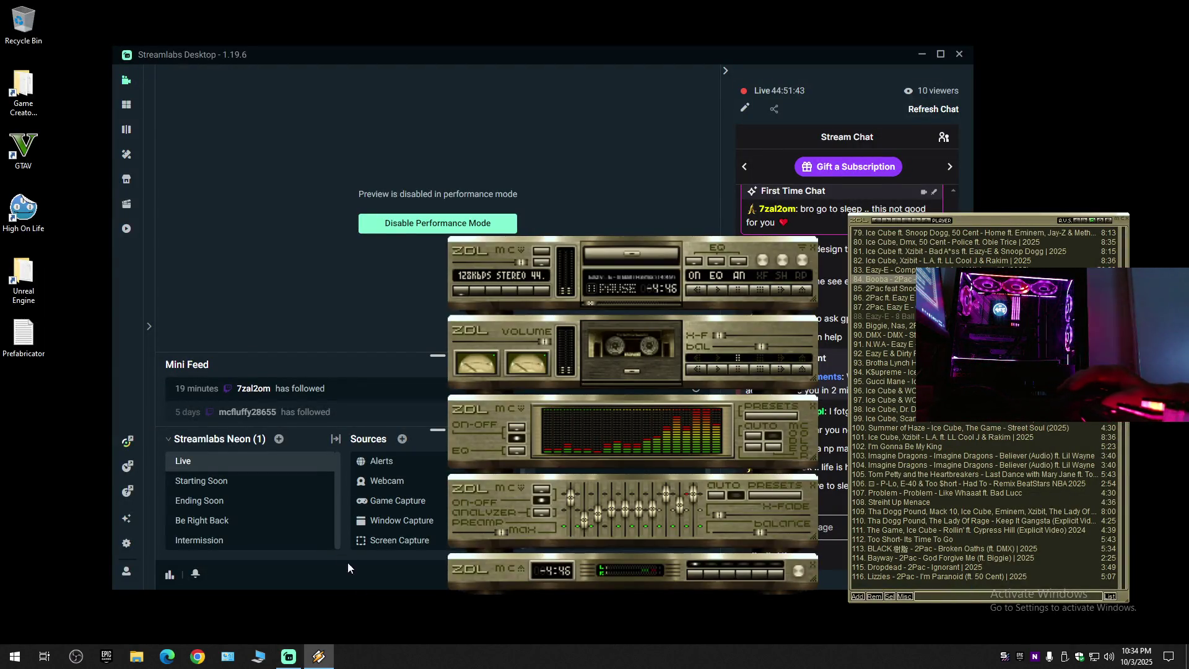
pyautogui.click(1020, 656)
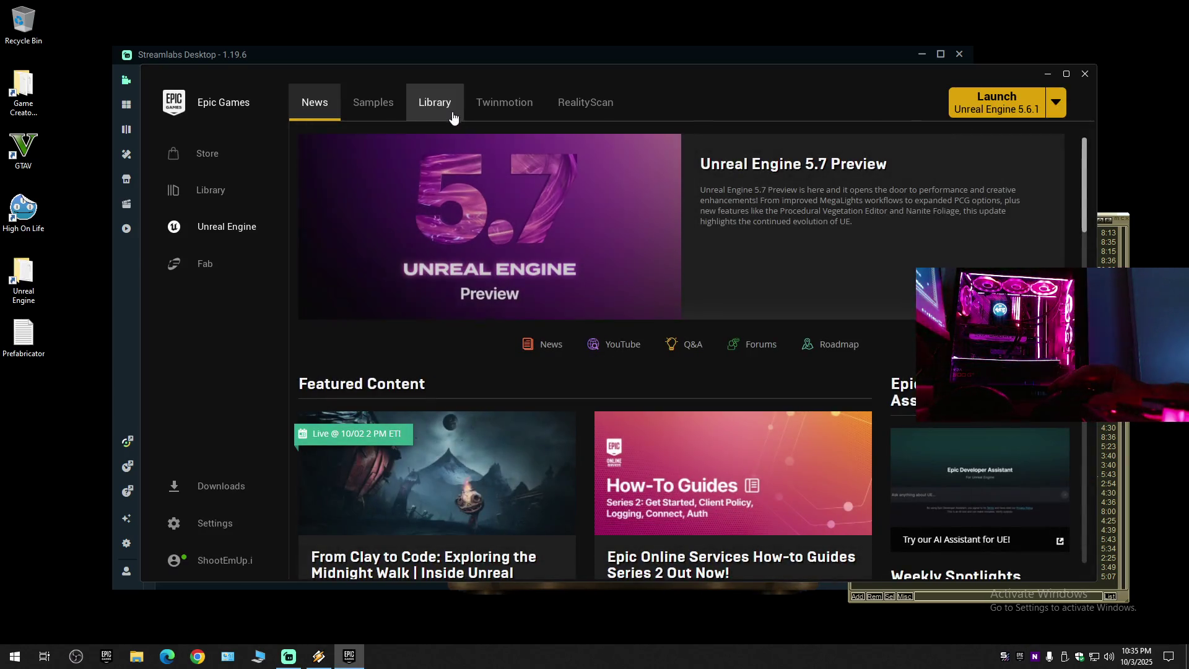
# Step: Launch the BattleRoyale project from the launcher's Unreal Engine Library page
pyautogui.click(454, 119)
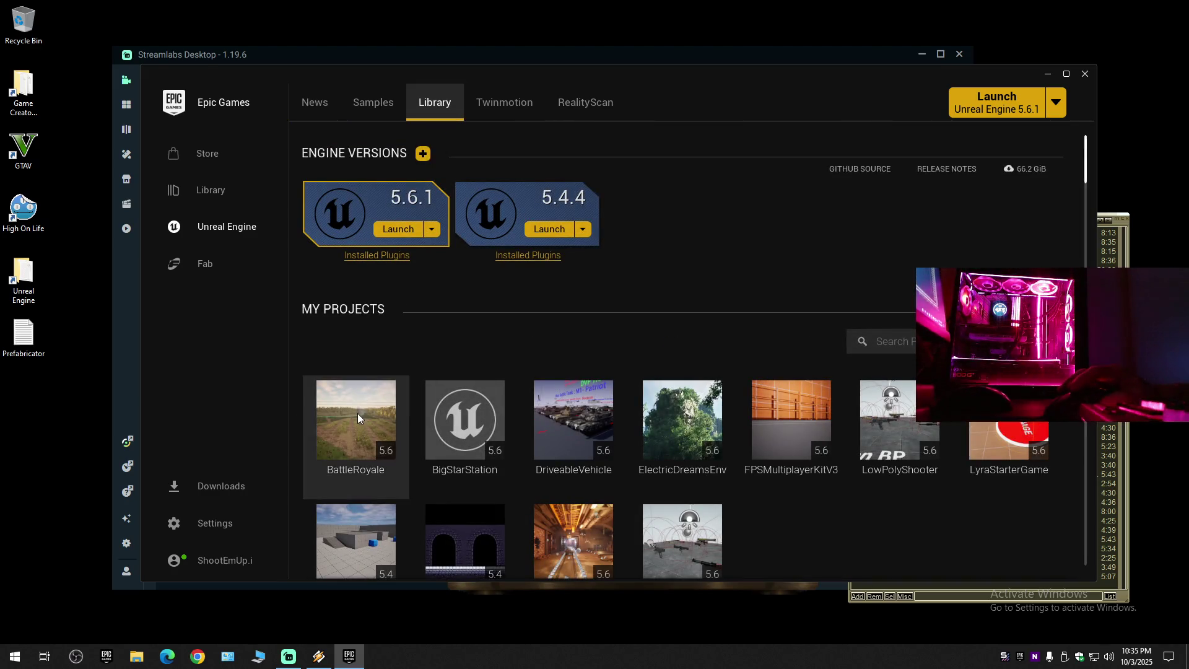
pyautogui.doubleClick(358, 412)
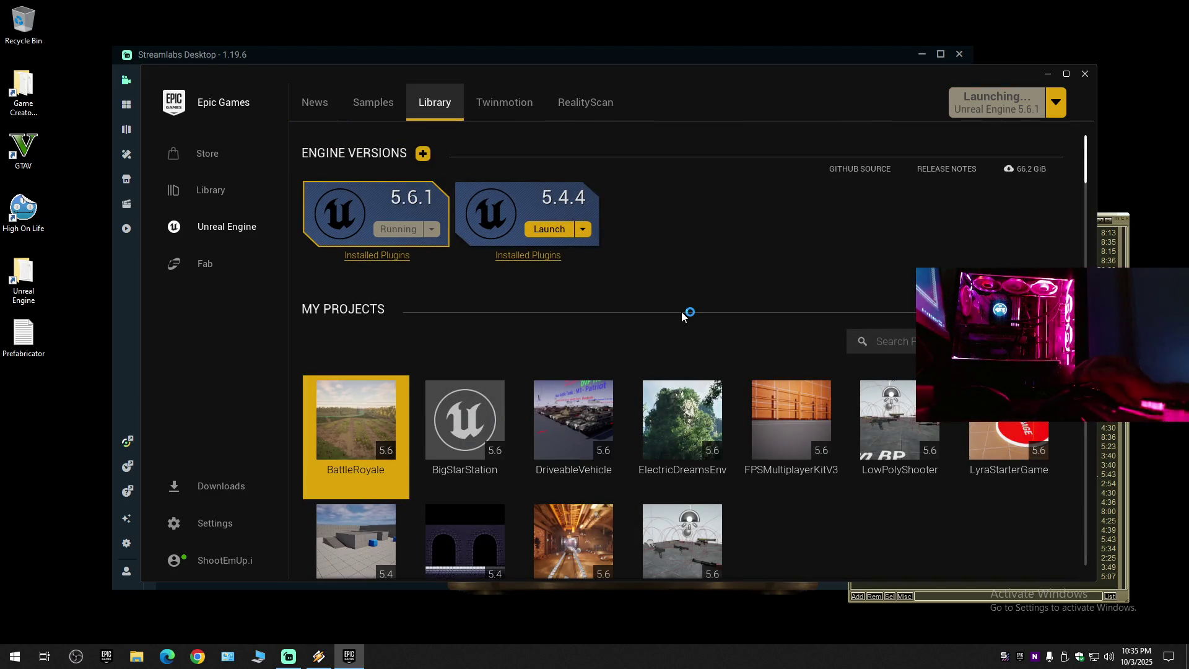
pyautogui.scroll(-1, 684, 316)
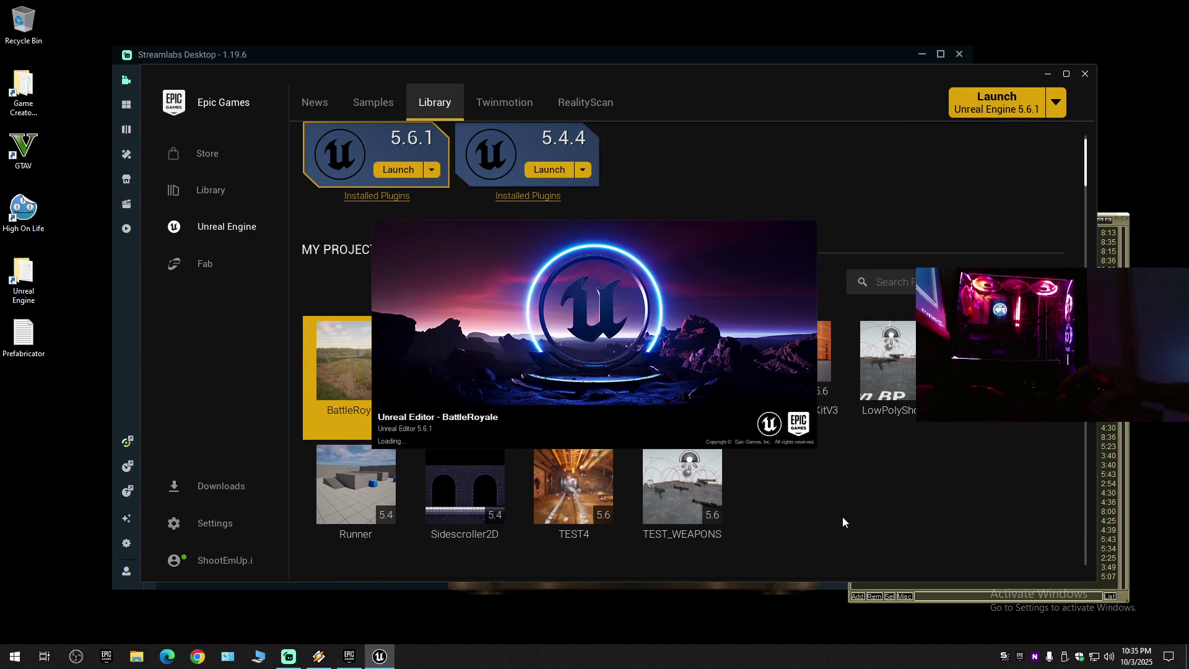
pyautogui.click(796, 84)
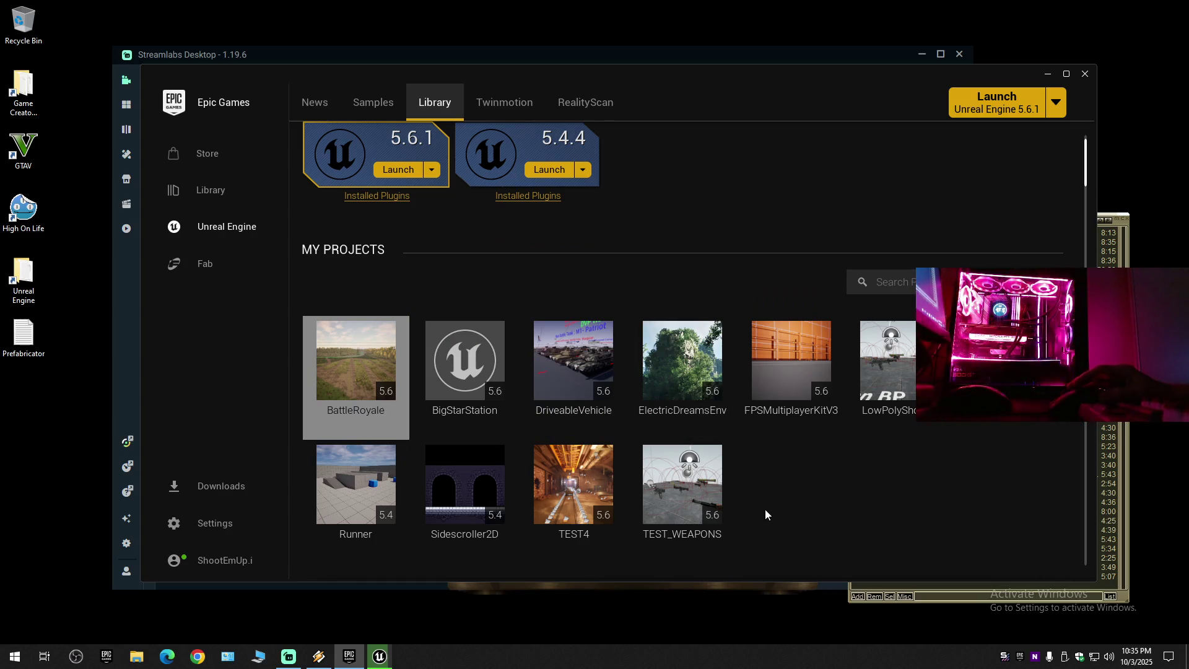
pyautogui.moveTo(574, 378)
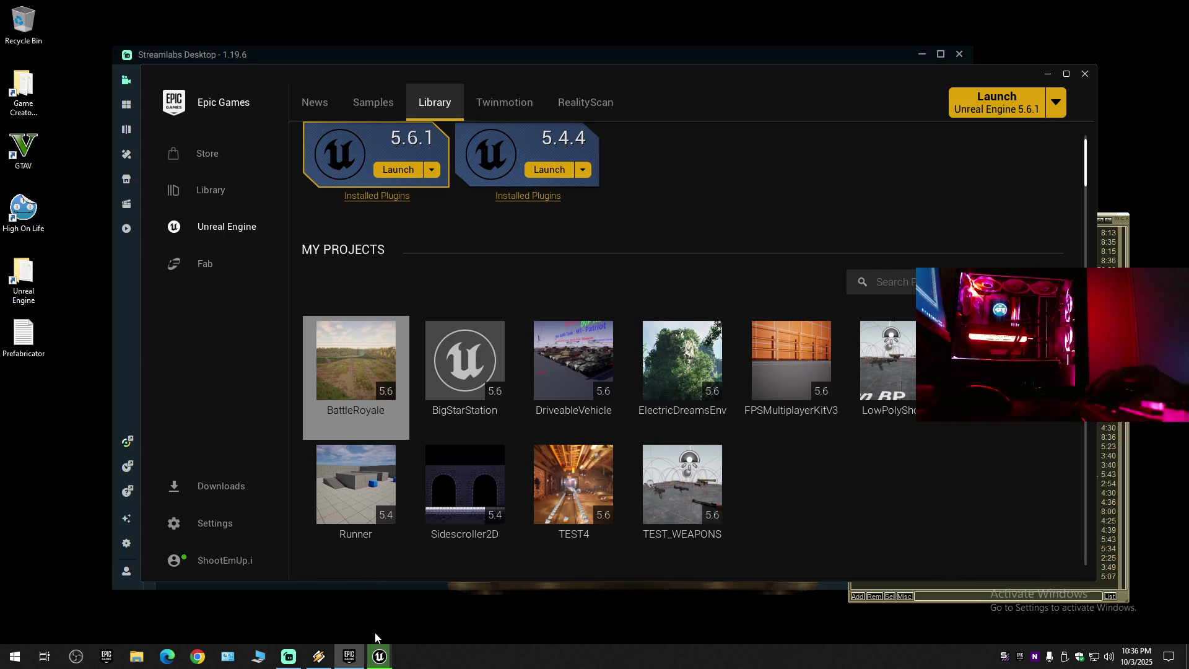
pyautogui.click(380, 658)
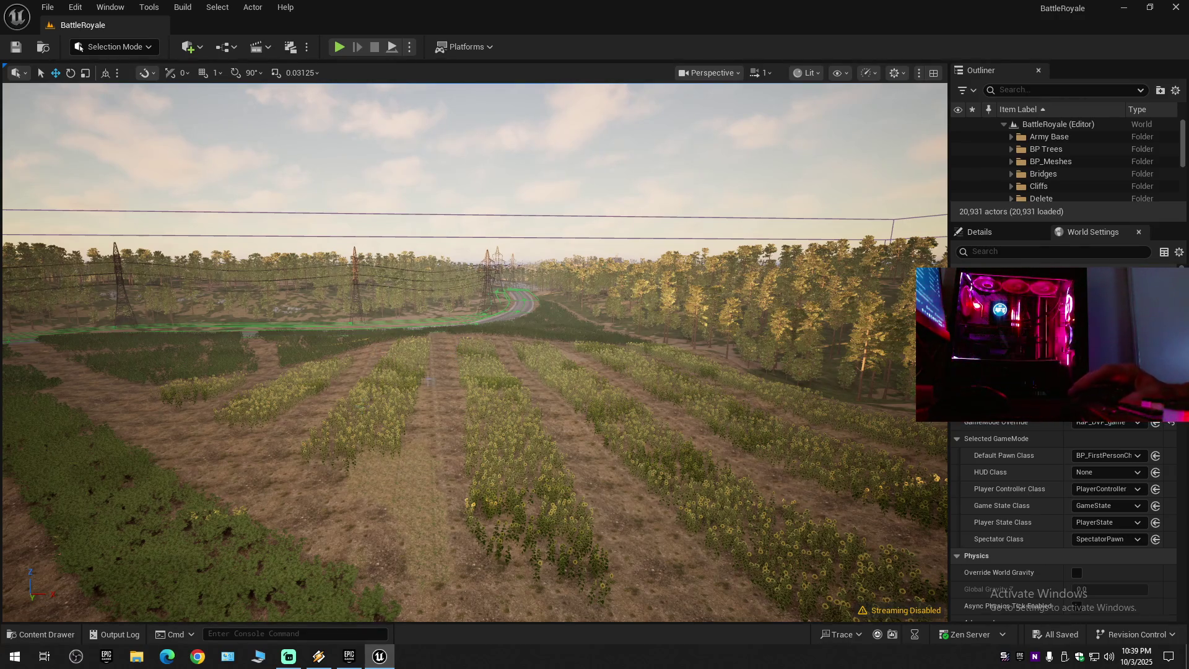
# Step: Adjust the viewport camera over the BattleRoyale barns and fields
pyautogui.scroll(2, 474, 352)
# Step: Fly over the fields to an aerial view, then descend toward the barns beside the road
pyautogui.press('w')
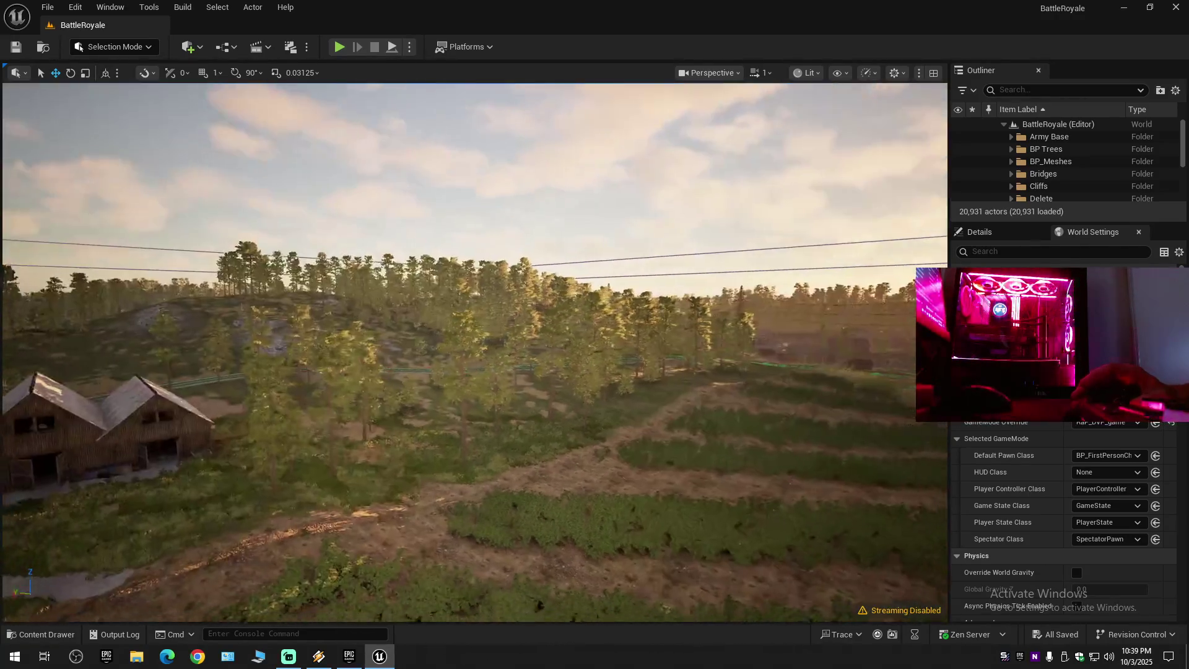
pyautogui.press('e')
pyautogui.scroll(2, 475, 351)
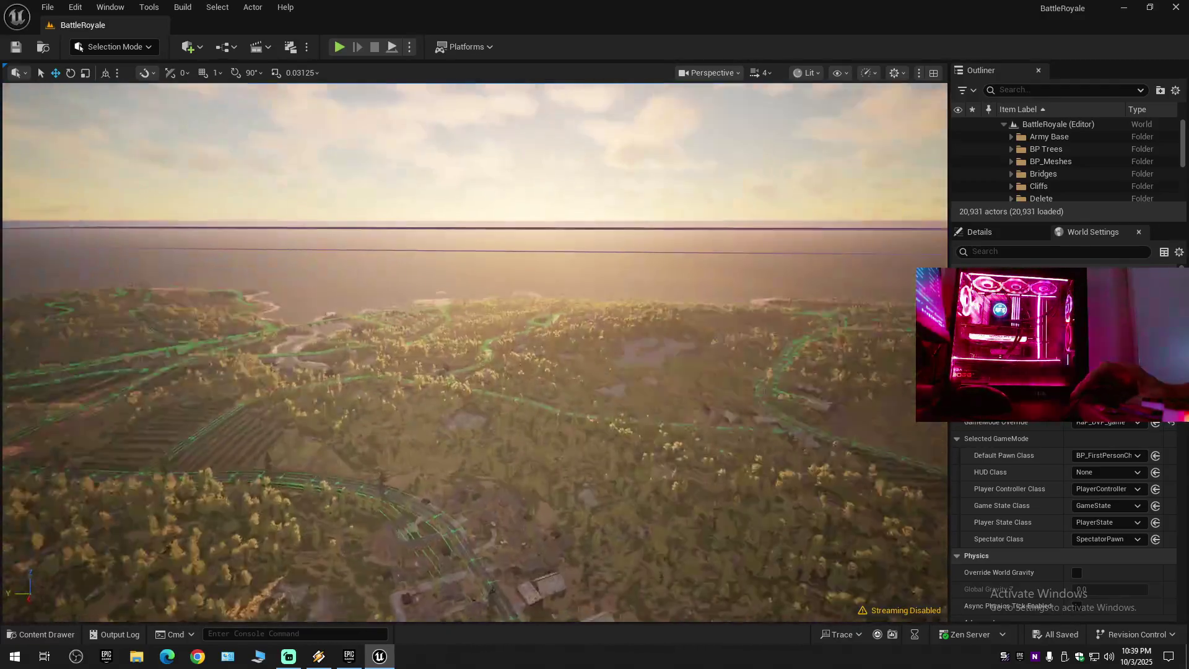
pyautogui.press('q')
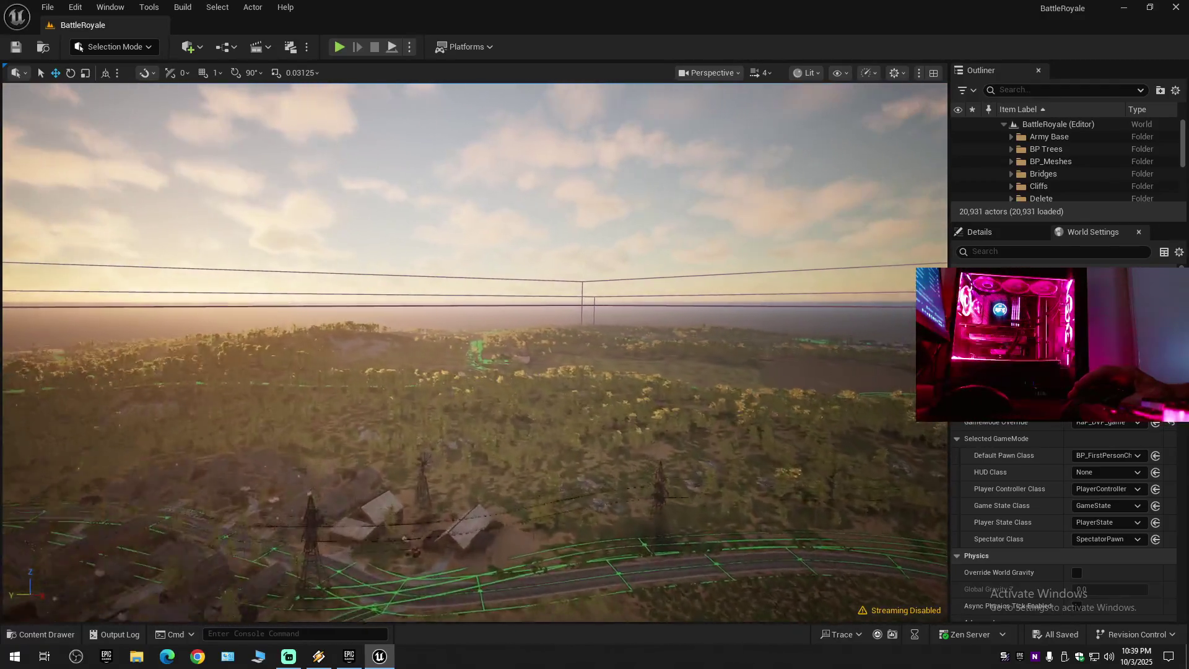
pyautogui.press('e')
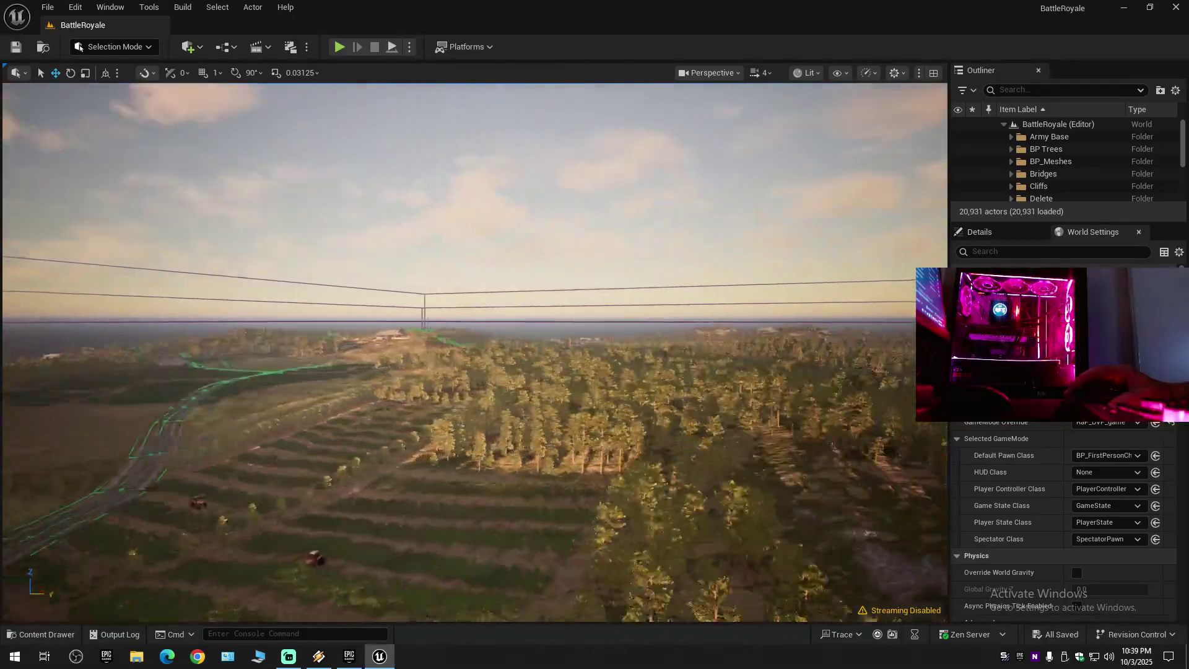
pyautogui.press('q')
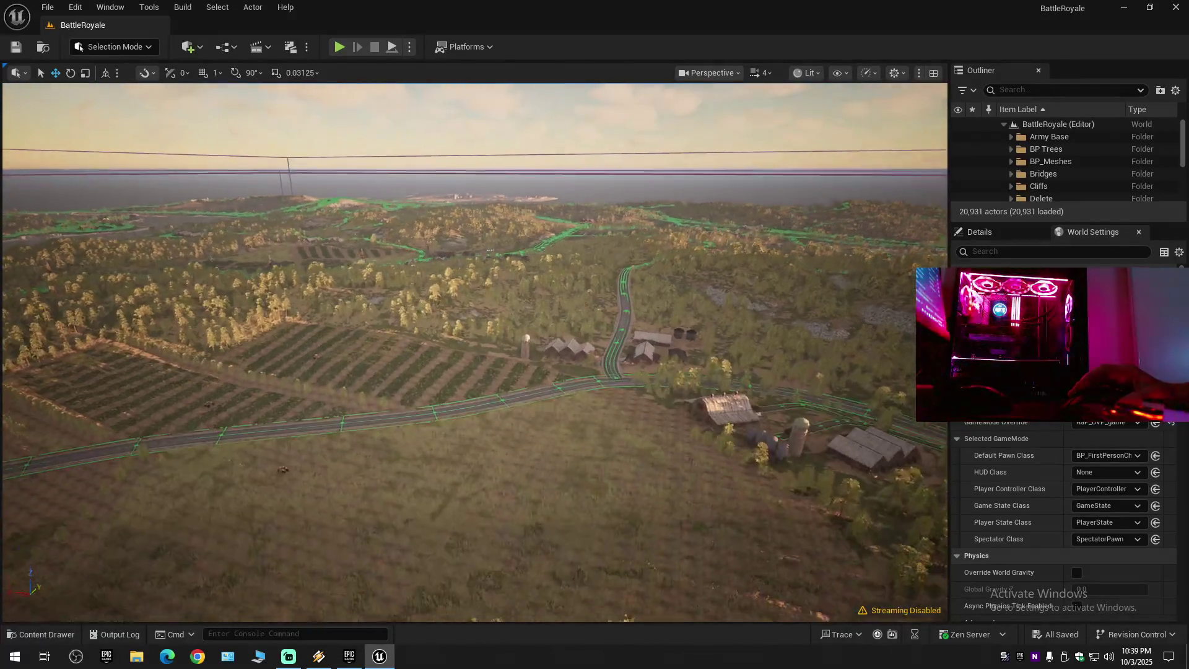
pyautogui.press('q')
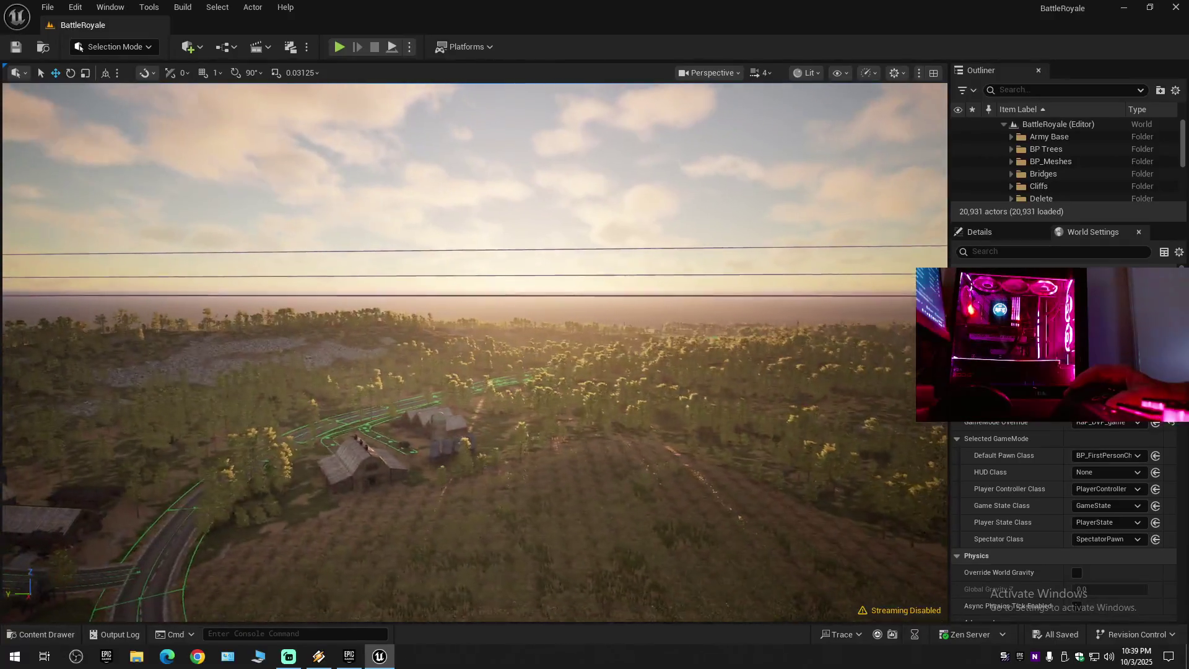
pyautogui.scroll(-2, 474, 351)
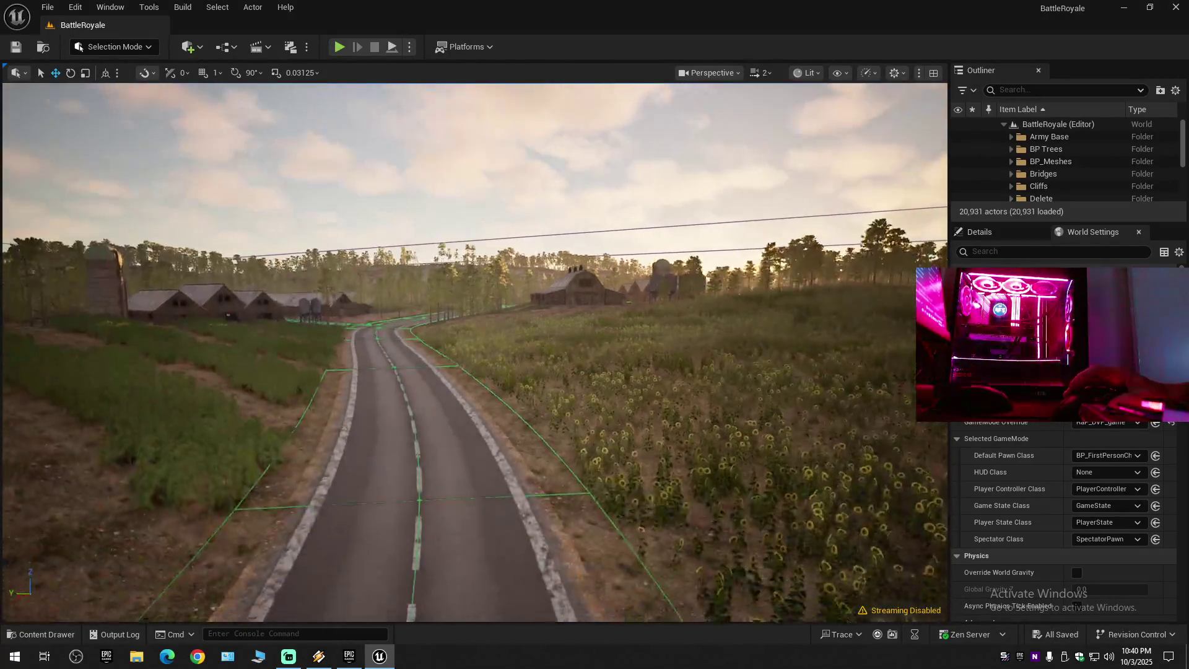
pyautogui.scroll(-1, 475, 352)
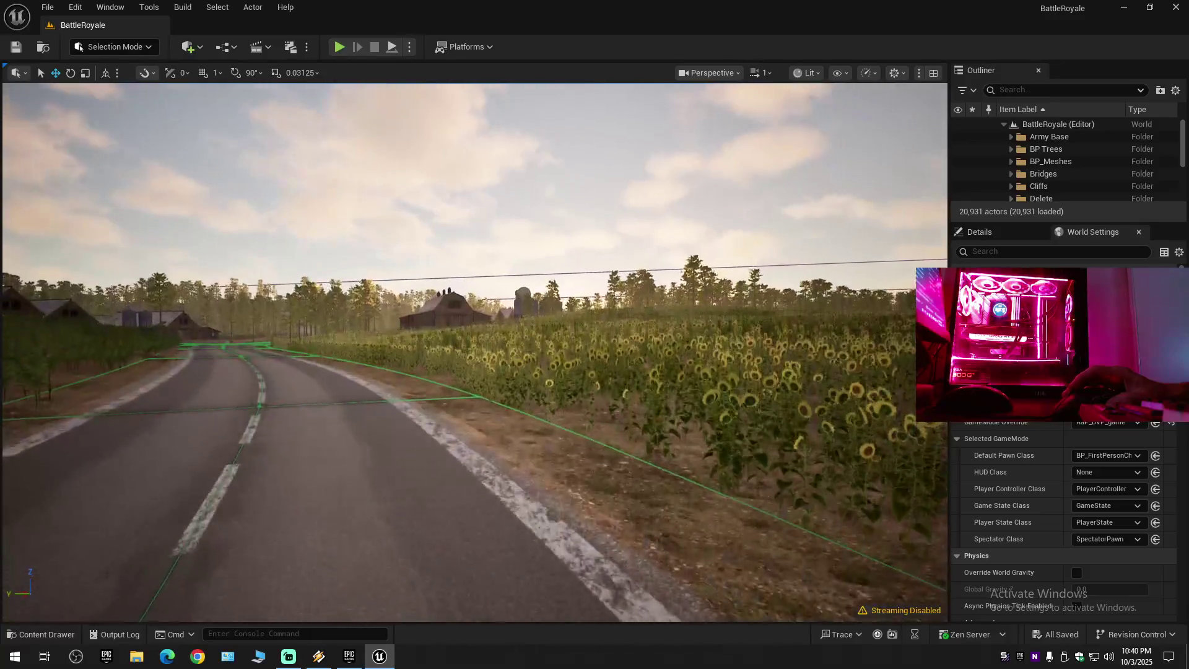
pyautogui.scroll(-1, 475, 352)
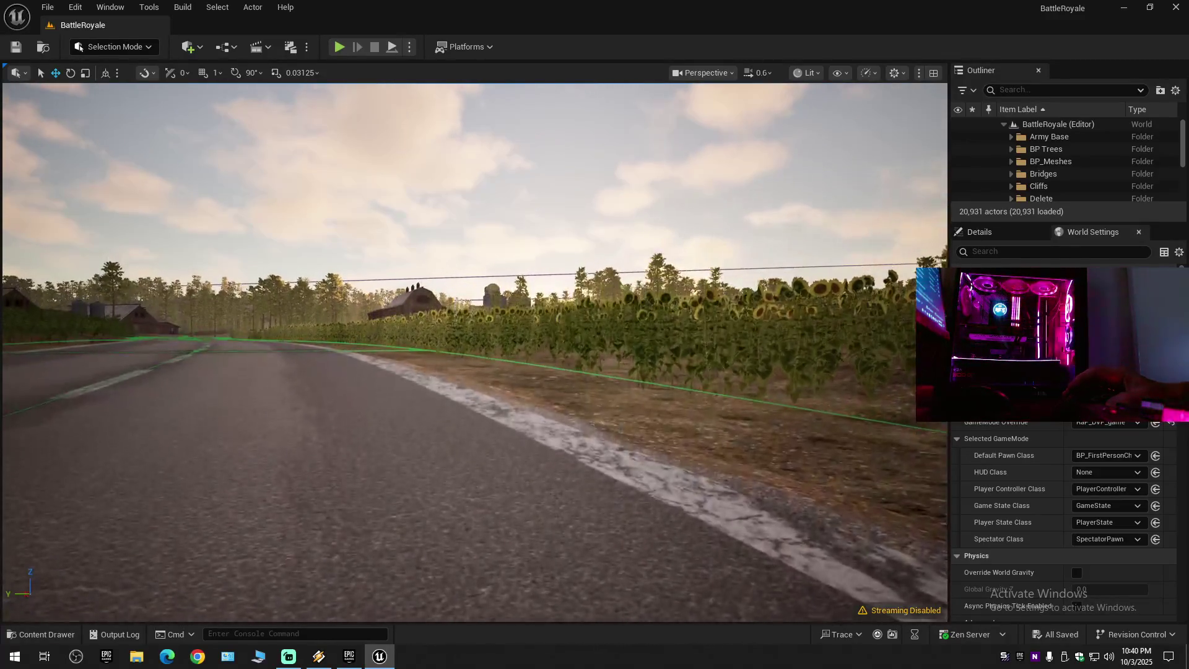
# Step: Pan across the sunflower field, fly into it, then back out to look along the road
pyautogui.press('a')
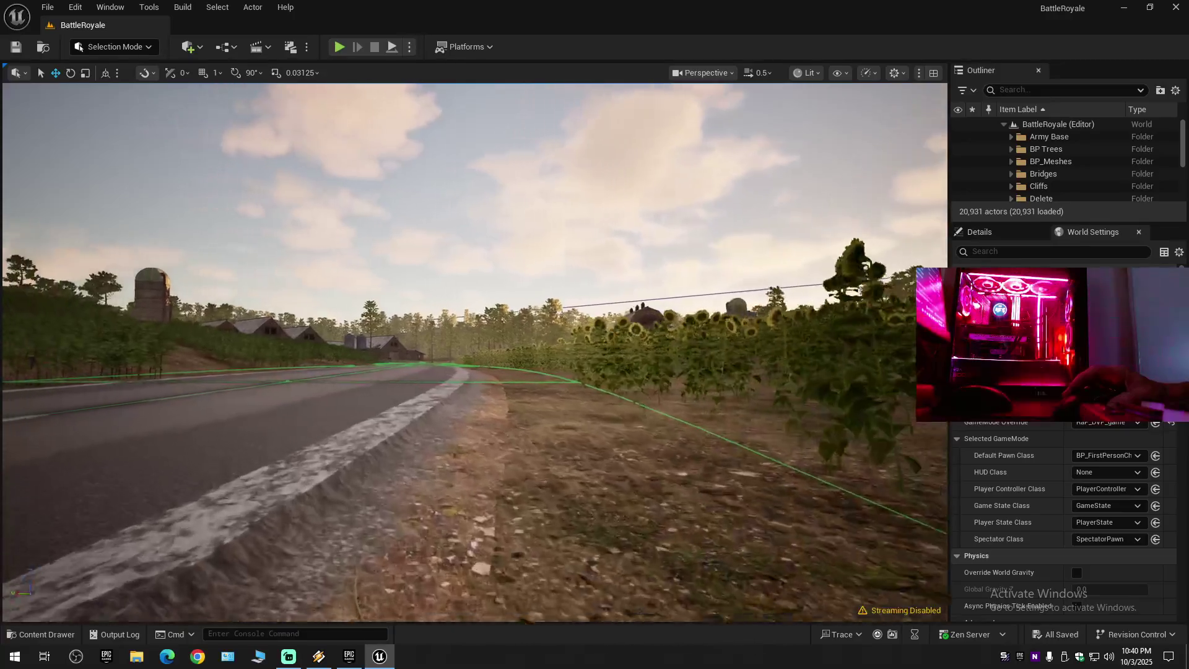
pyautogui.scroll(-1, 474, 352)
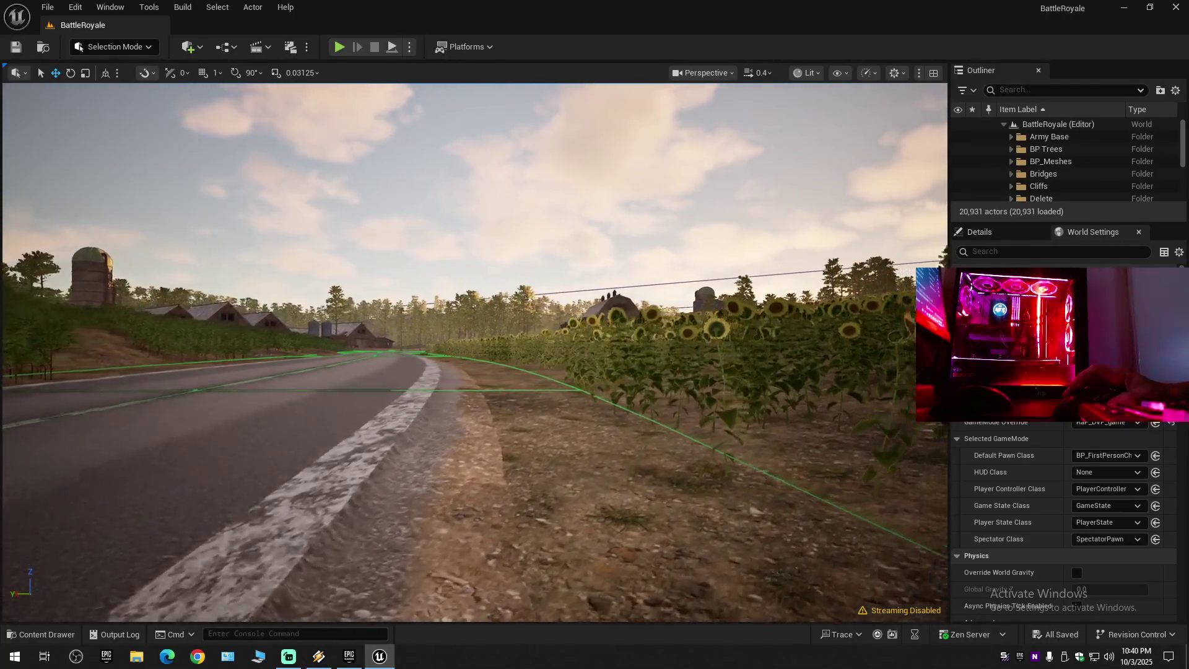
pyautogui.press('s')
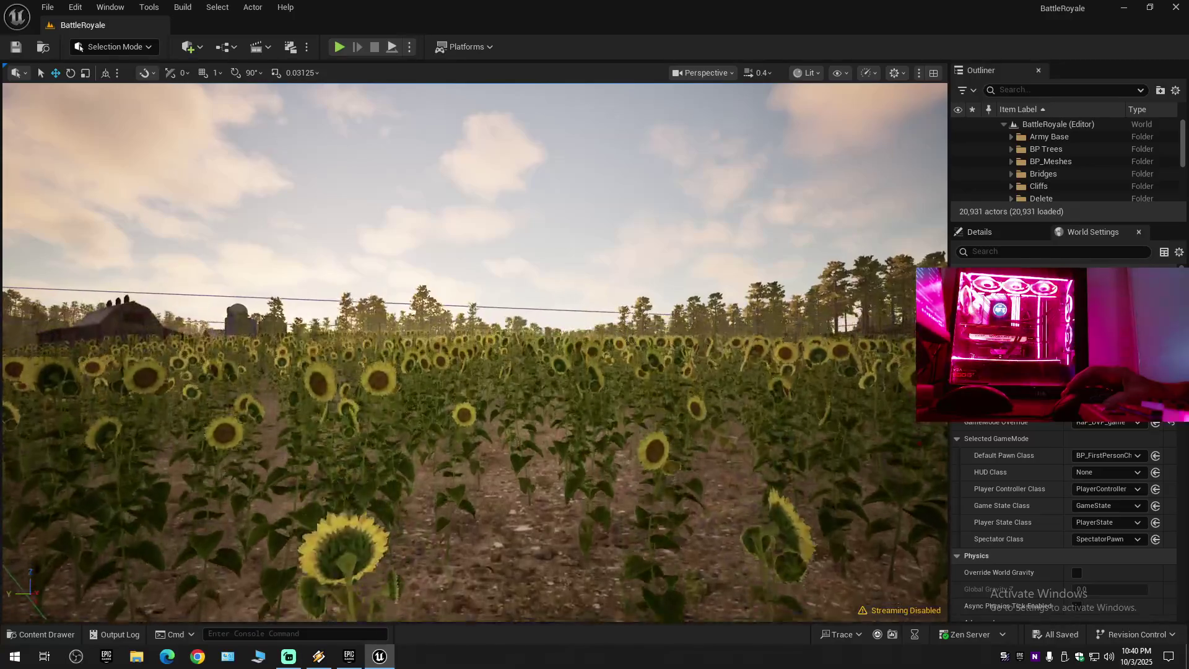
pyautogui.press('a')
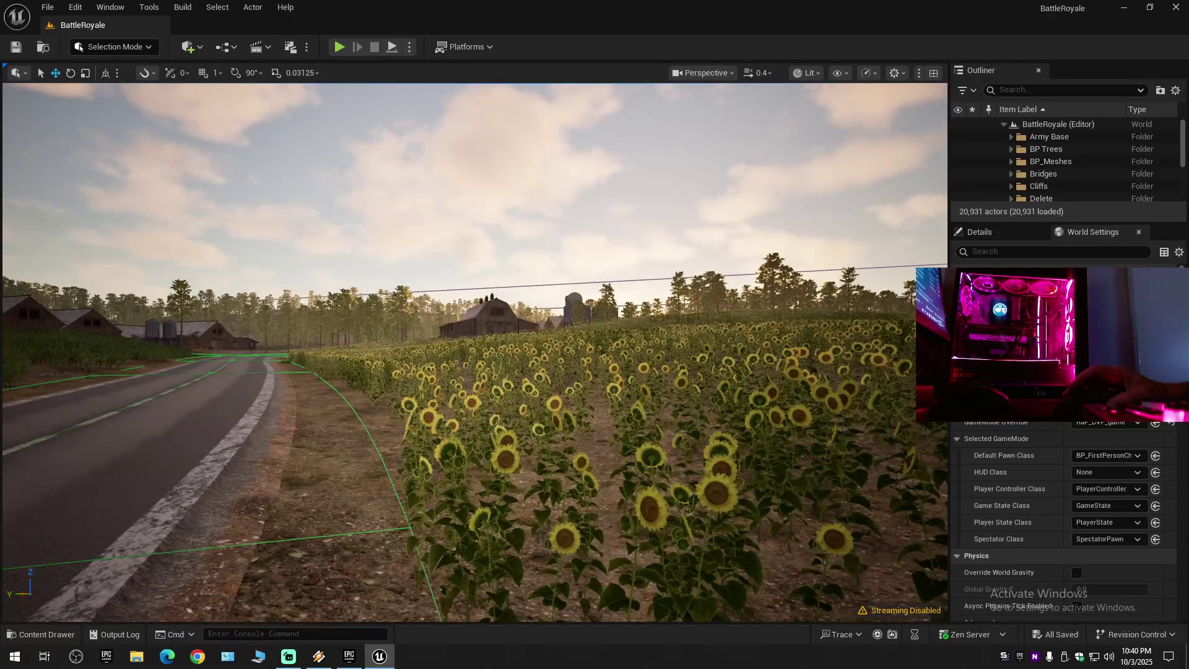
pyautogui.press('d')
pyautogui.press('a')
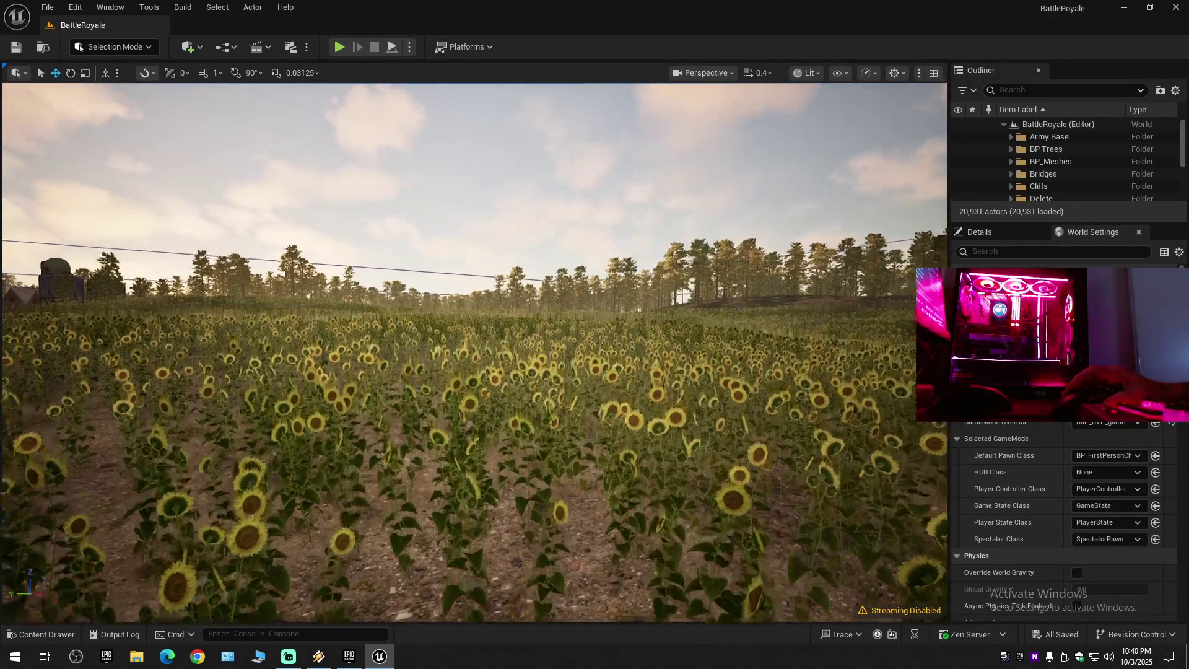
pyautogui.press('a')
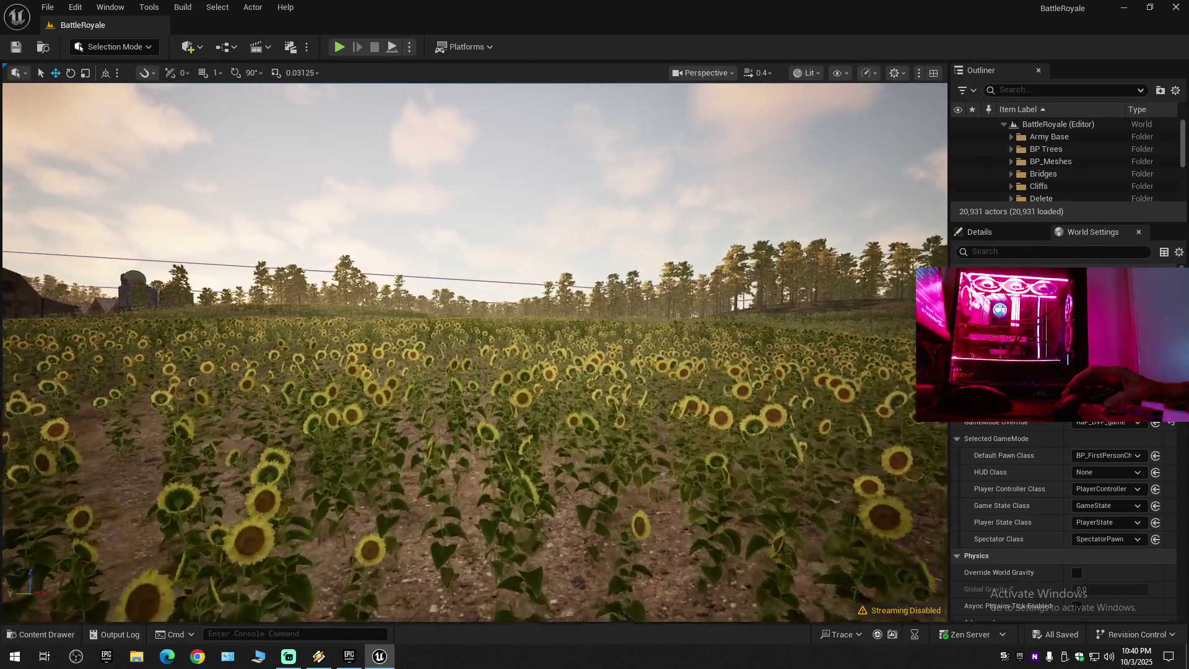
pyautogui.press('w')
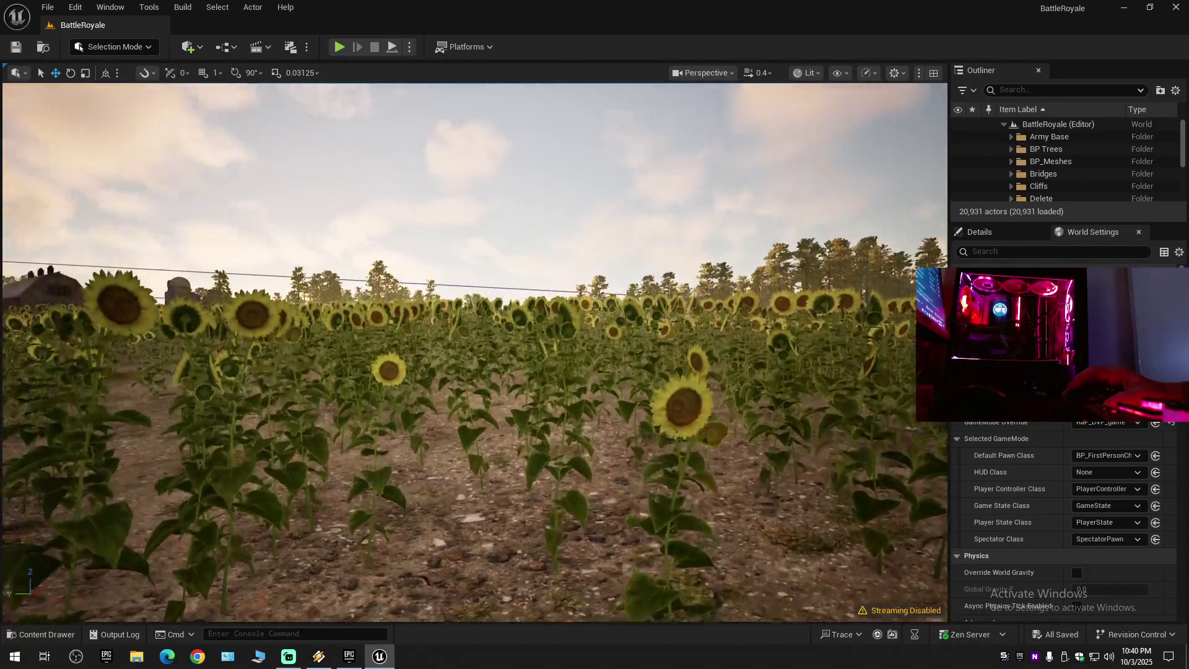
pyautogui.scroll(1, 474, 352)
pyautogui.press('s')
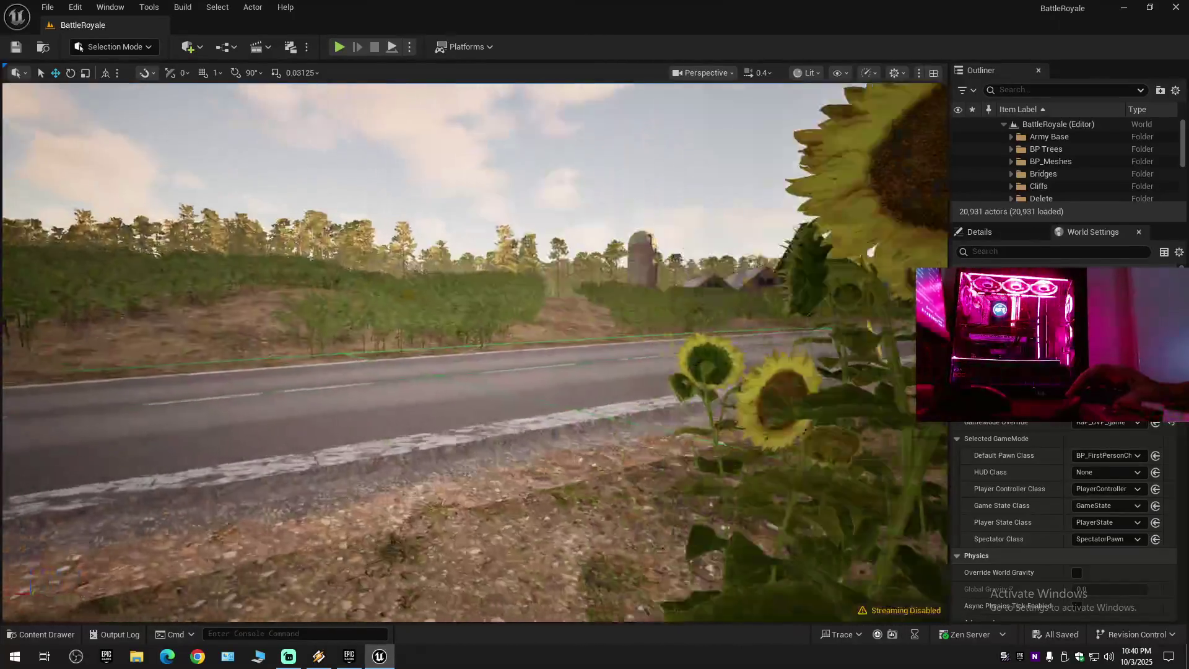
# Step: Drop to road level facing the tractors, then turn toward the sunflower field
pyautogui.scroll(1, 475, 352)
pyautogui.press('e')
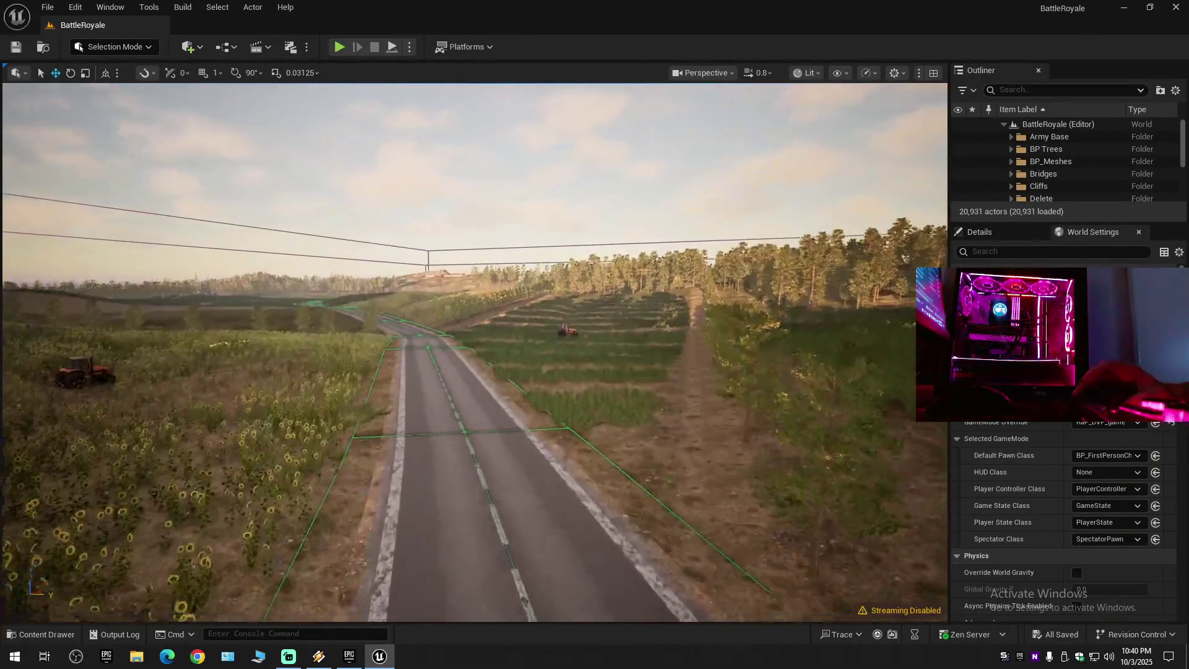
pyautogui.scroll(-1, 474, 351)
pyautogui.press('q')
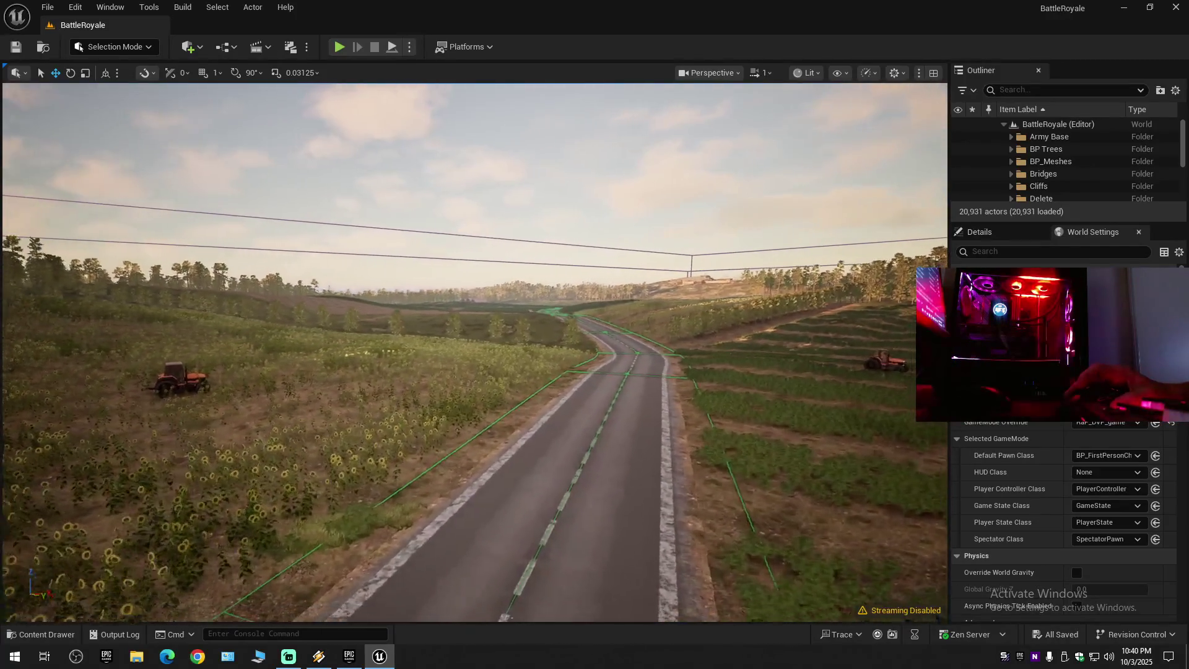
pyautogui.press('e')
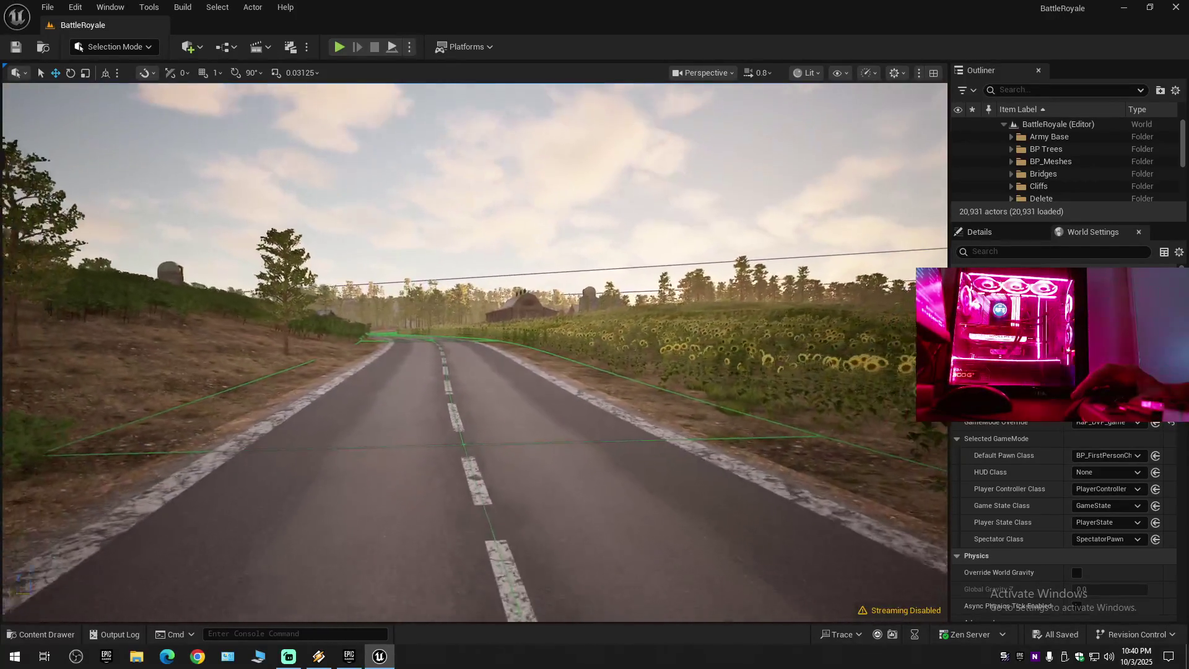
pyautogui.press('d')
pyautogui.scroll(2, 475, 351)
pyautogui.press('e')
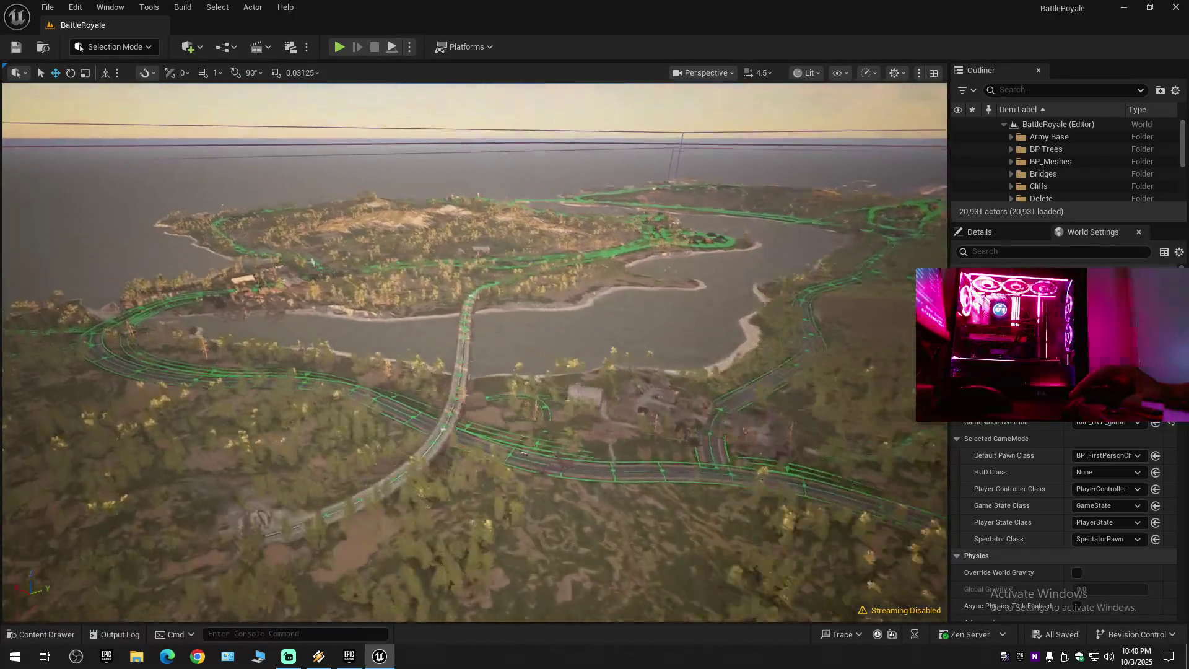
# Step: Fly down onto the railway and rise above the rail car to look down the tunnel
pyautogui.scroll(-1, 474, 352)
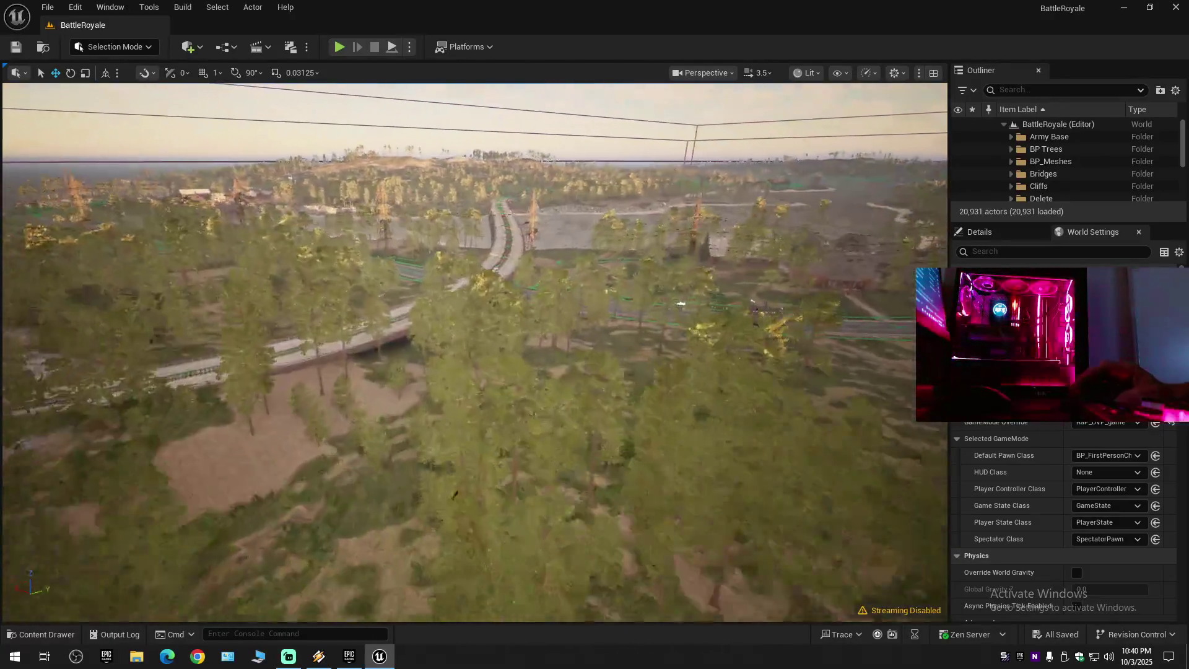
pyautogui.scroll(-2, 474, 352)
pyautogui.press('w')
pyautogui.press('w')
pyautogui.scroll(-1, 475, 352)
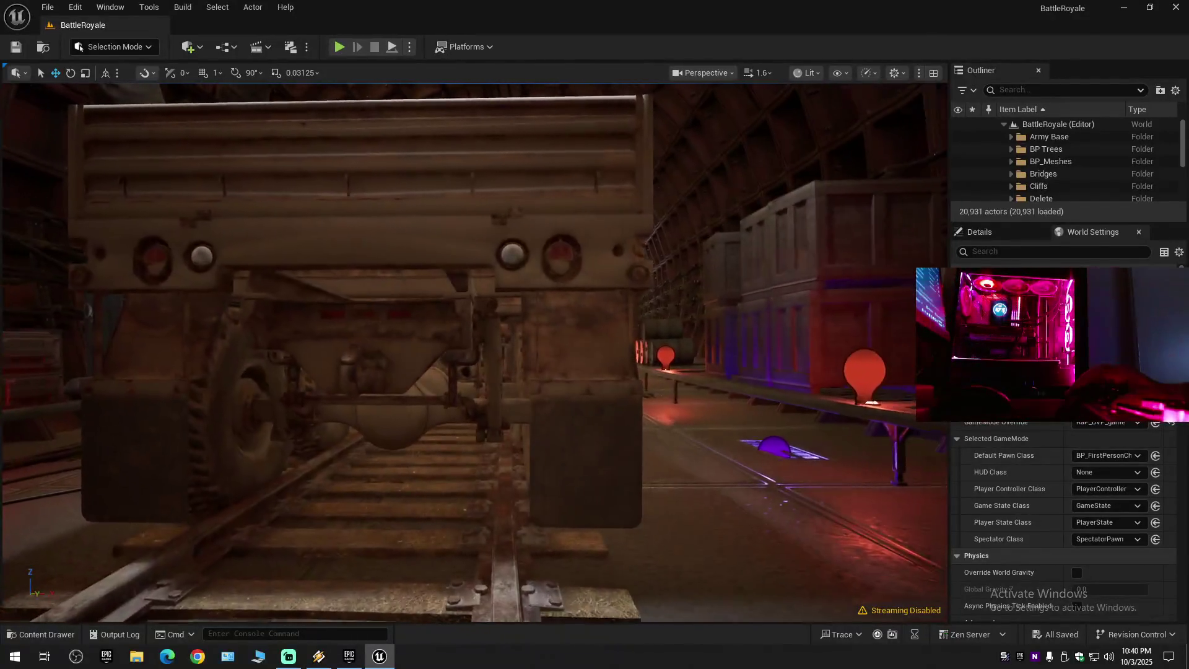
pyautogui.press('e')
pyautogui.scroll(-2, 474, 352)
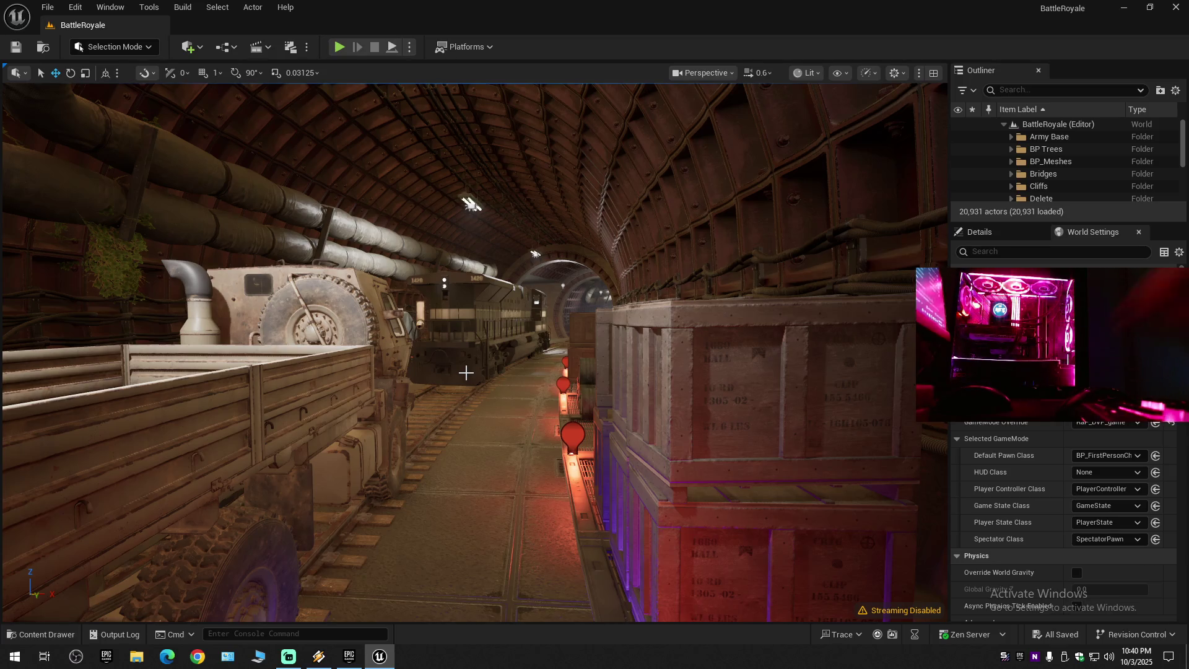
# Step: Fly through the arch to the striped locomotive, inspect its wheels and undercarriage, then pull back
pyautogui.moveTo(483, 395)
pyautogui.mouseDown()
pyautogui.moveTo(458, 235)
pyautogui.moveTo(472, 219)
pyautogui.moveTo(713, 226)
pyautogui.moveTo(700, 244)
pyautogui.moveTo(805, 247)
pyautogui.moveTo(681, 248)
pyautogui.moveTo(703, 248)
pyautogui.mouseUp()
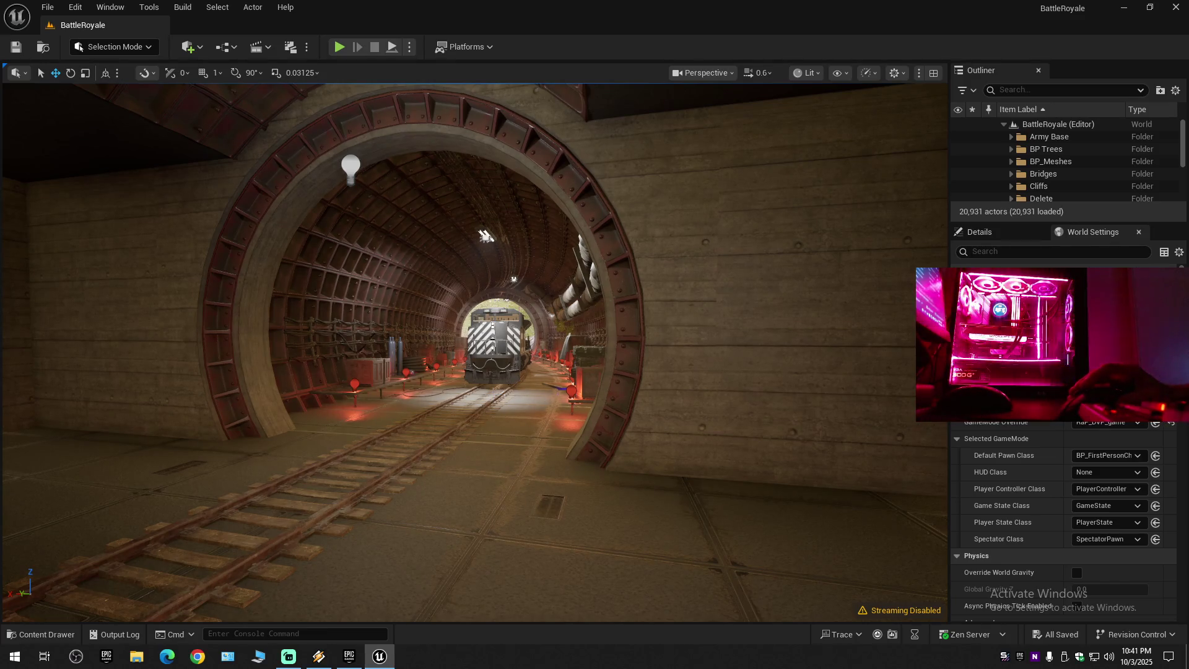
pyautogui.moveTo(702, 248)
pyautogui.mouseDown()
pyautogui.moveTo(716, 173)
pyautogui.moveTo(666, 172)
pyautogui.mouseUp()
pyautogui.moveTo(515, 347); pyautogui.dragTo(514, 360)
pyautogui.scroll(-1, 515, 351)
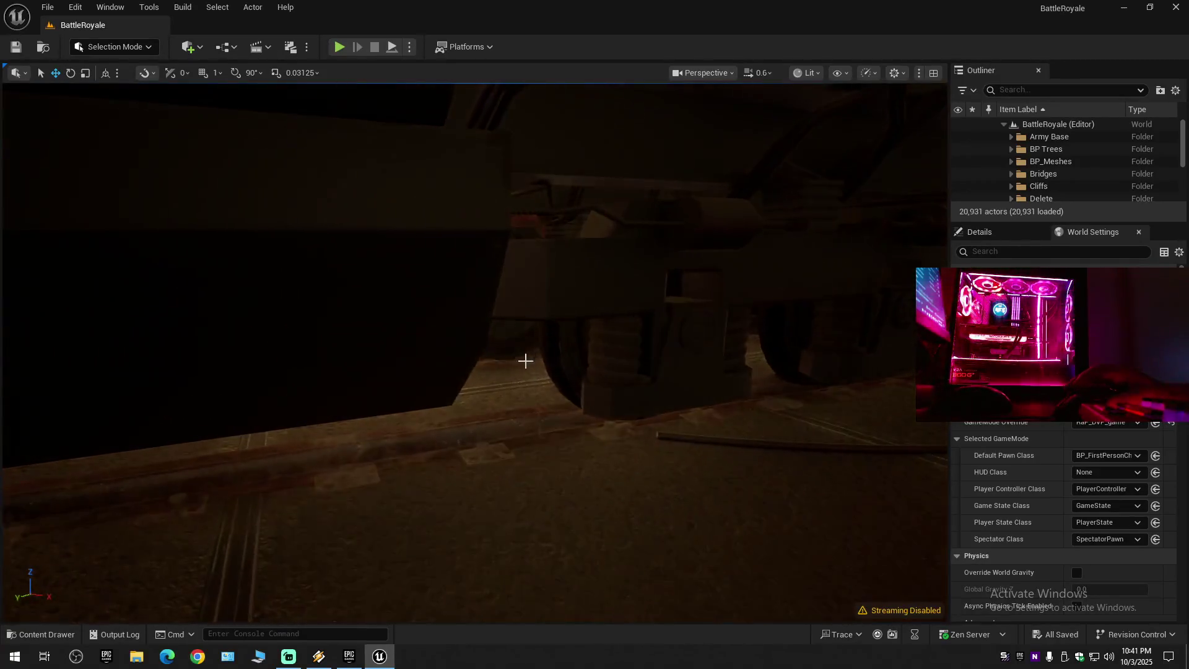
pyautogui.moveTo(614, 354); pyautogui.dragTo(554, 364)
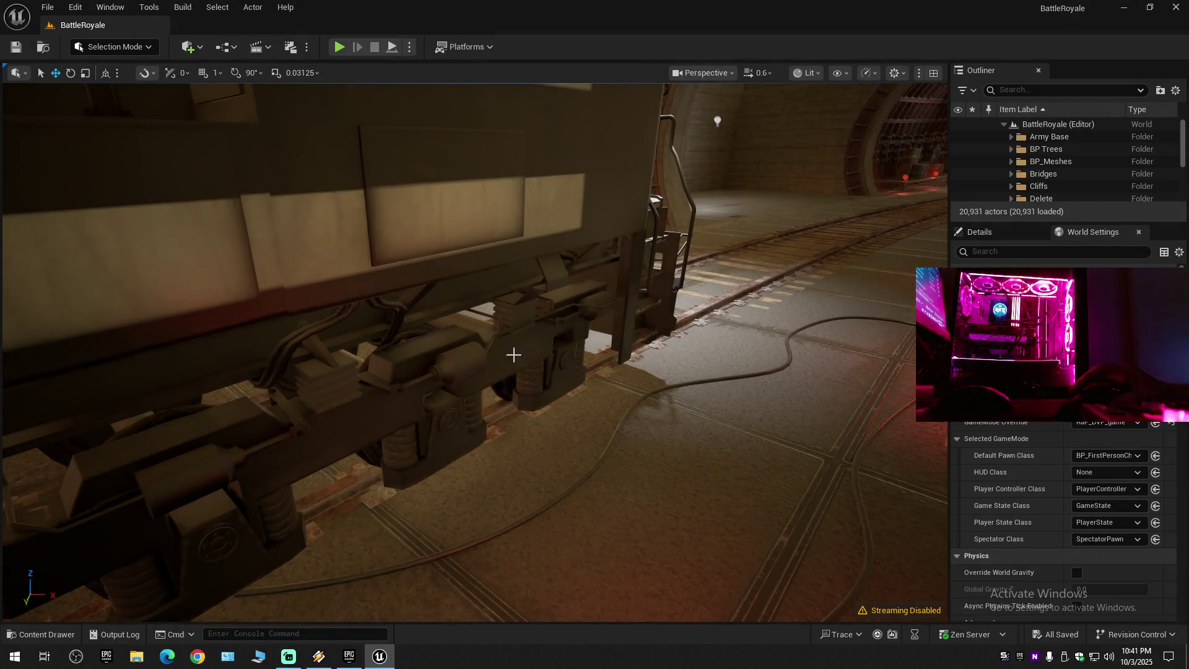
pyautogui.moveTo(553, 364); pyautogui.dragTo(474, 356)
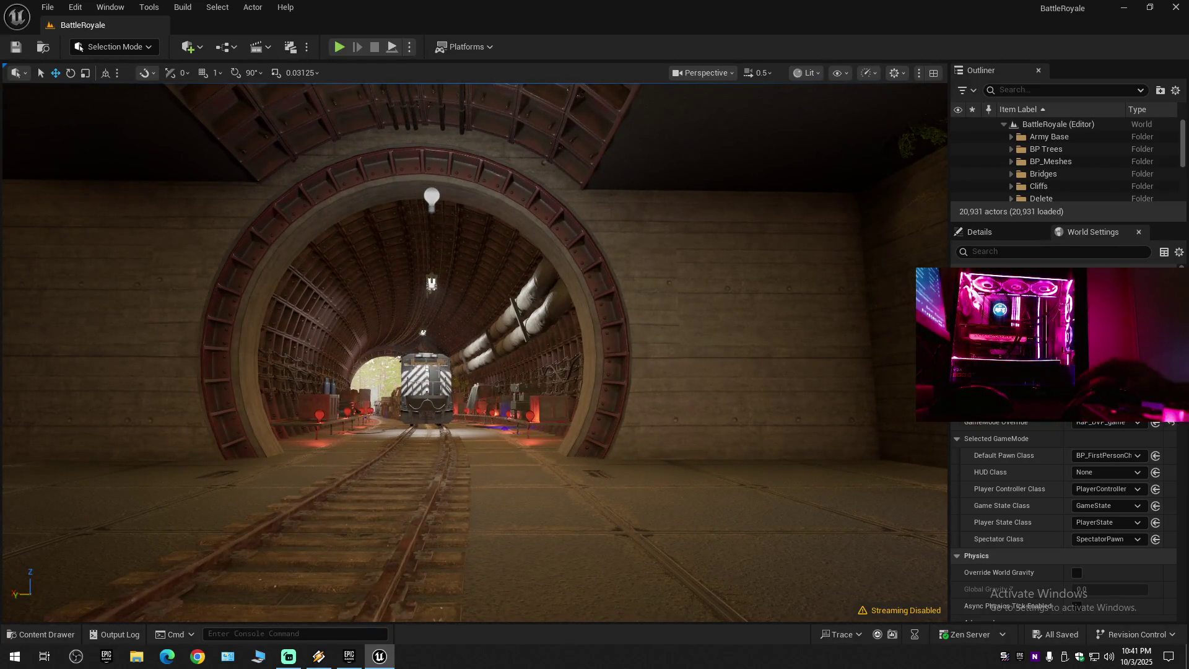
# Step: Turn to the side chamber's lit doorway and explore the forest clearing beyond
pyautogui.moveTo(474, 356); pyautogui.dragTo(470, 296)
pyautogui.scroll(2, 470, 350)
pyautogui.scroll(2, 470, 340)
pyautogui.scroll(1, 469, 335)
pyautogui.scroll(3, 469, 320)
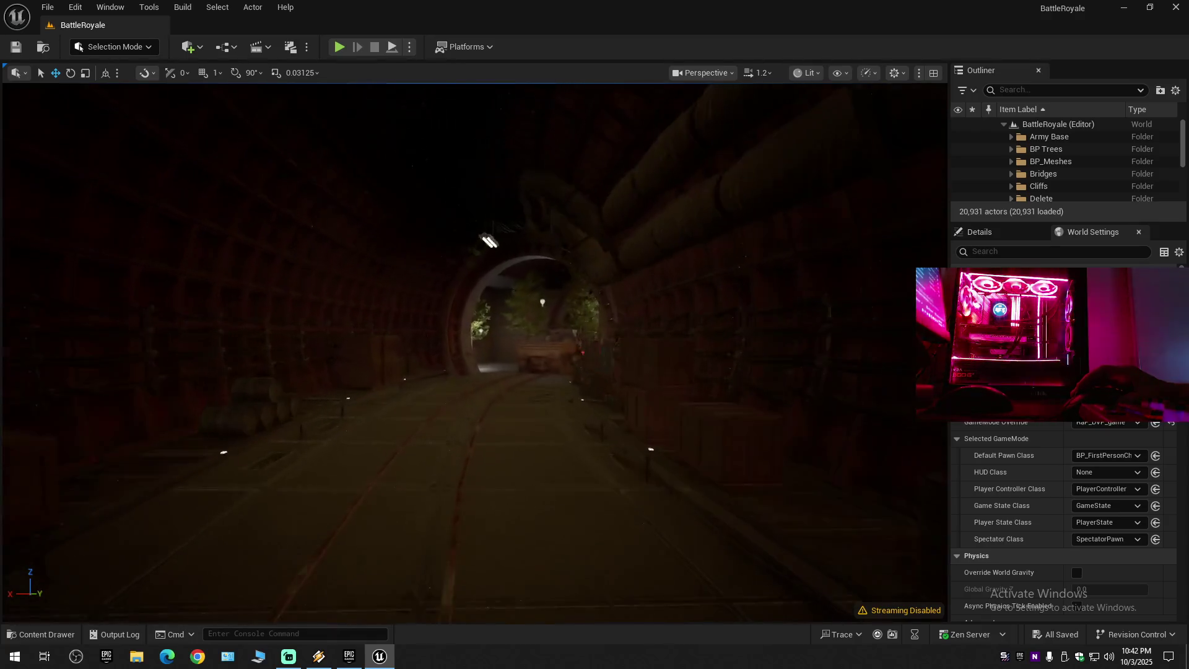
# Step: Fly along the tunnel past the tarp cart and crates, raising camera speed to climb out
pyautogui.scroll(-1, 469, 296)
pyautogui.moveTo(469, 296); pyautogui.dragTo(469, 295)
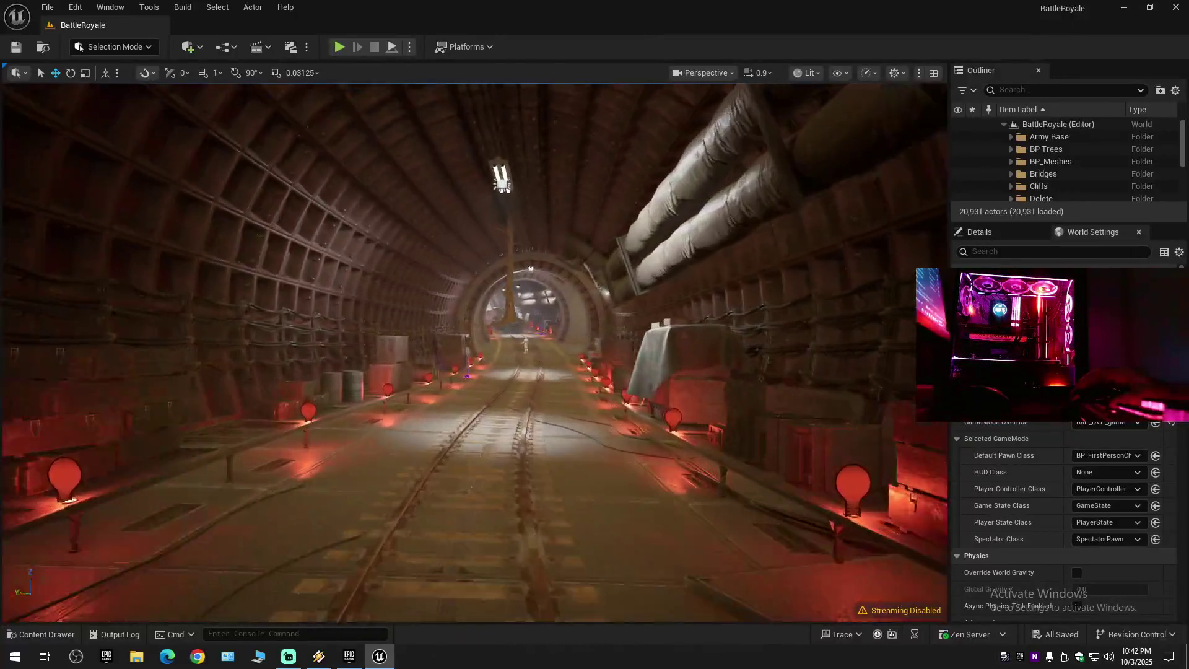
pyautogui.moveTo(469, 295); pyautogui.dragTo(449, 260)
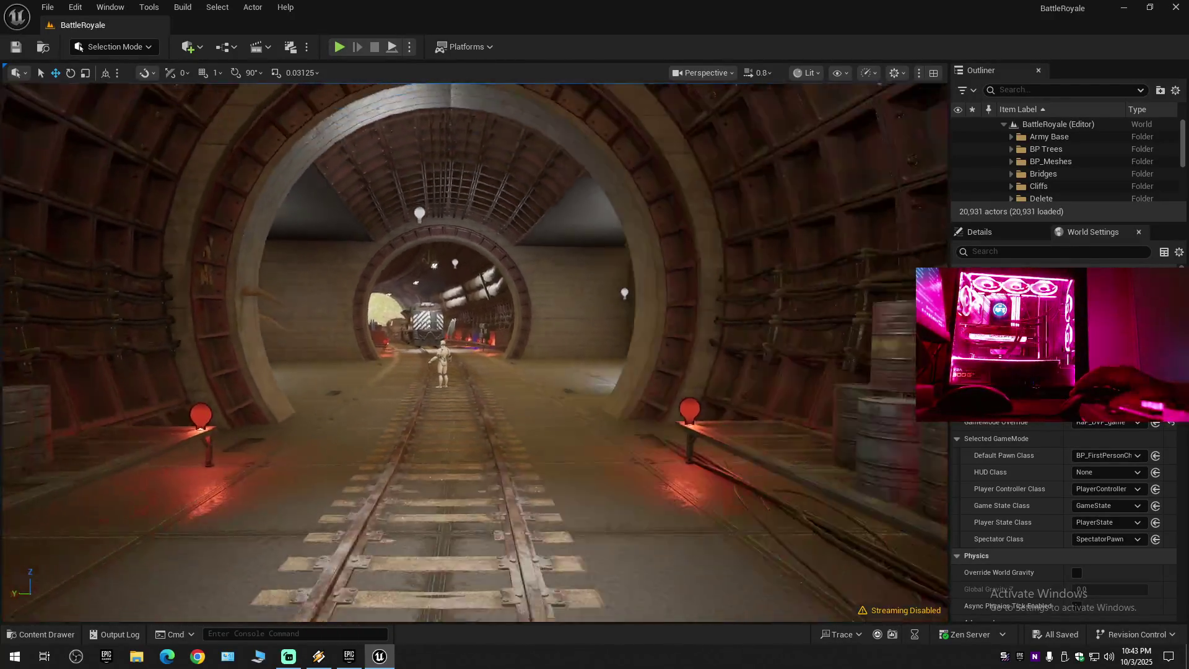
pyautogui.moveTo(449, 260); pyautogui.dragTo(558, 260)
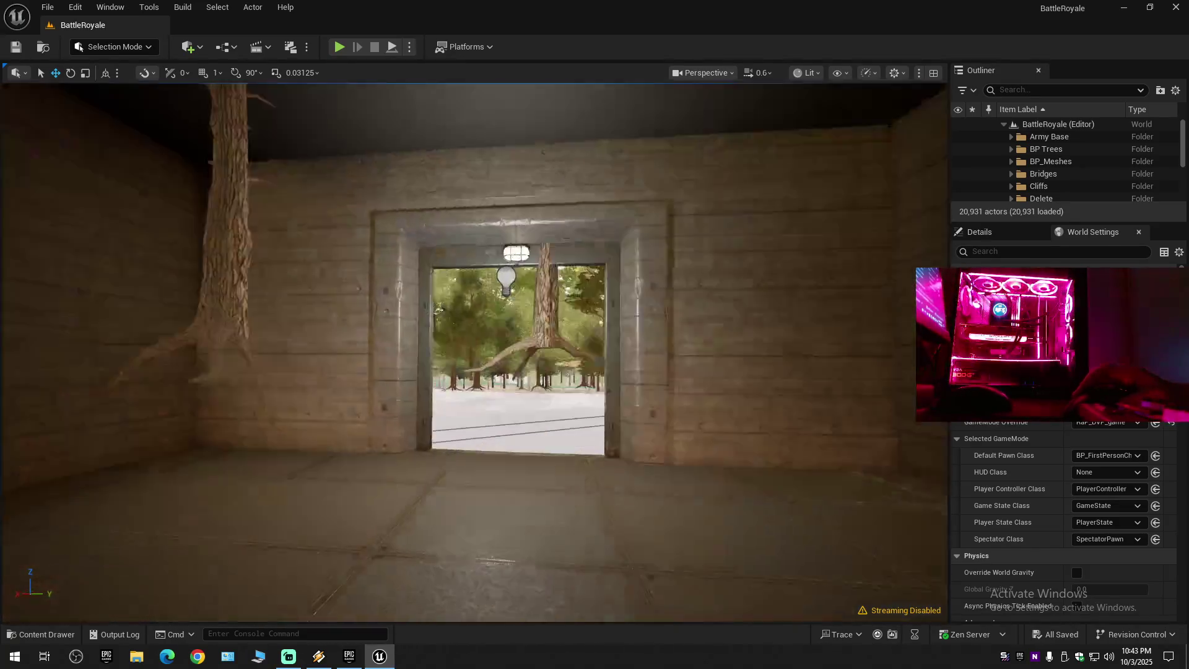
pyautogui.scroll(1, 475, 351)
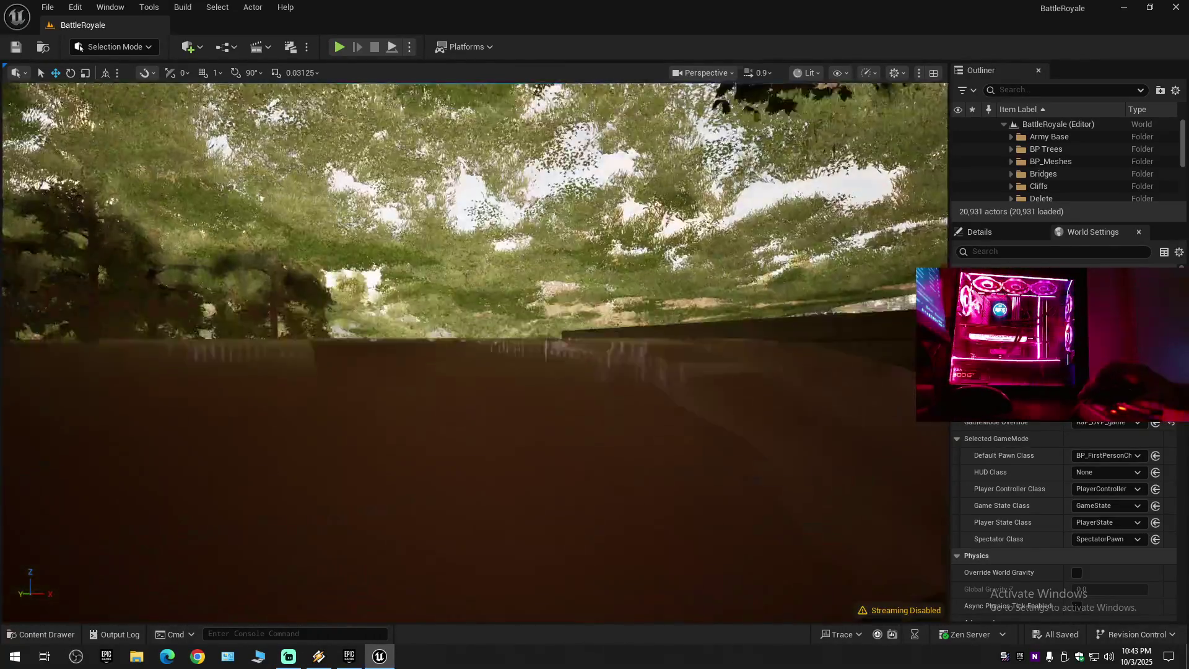
pyautogui.scroll(4, 476, 351)
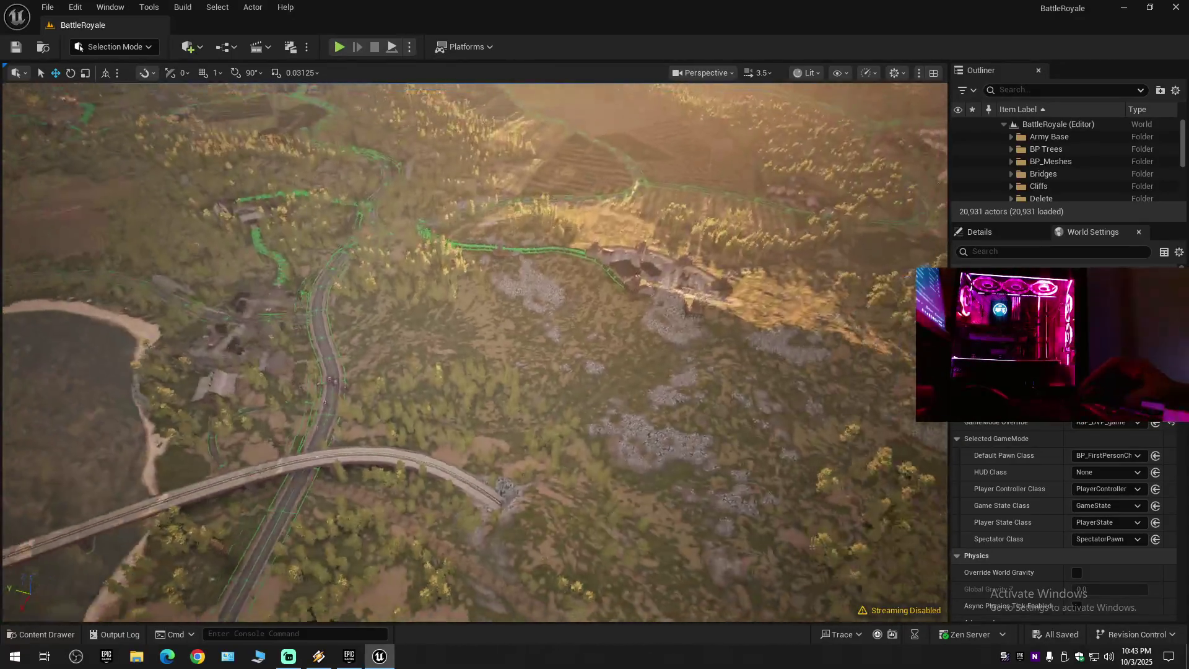
# Step: Climb to a high aerial view over the river and select a road spline
pyautogui.press('w')
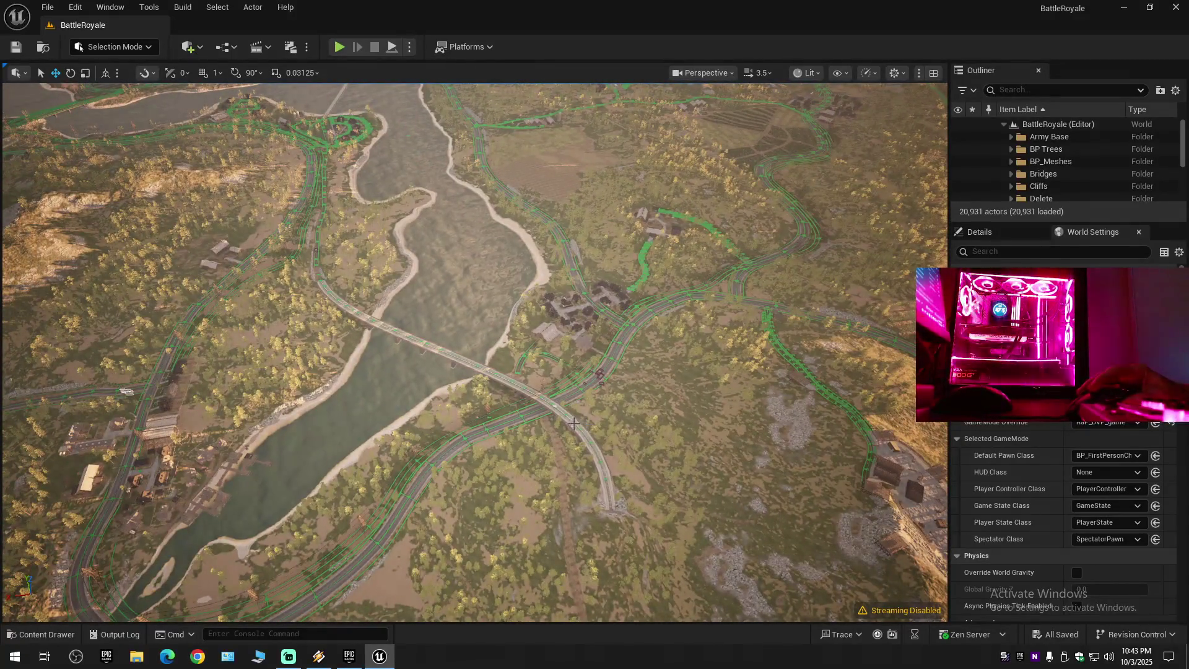
pyautogui.click(567, 417)
pyautogui.scroll(1, 567, 417)
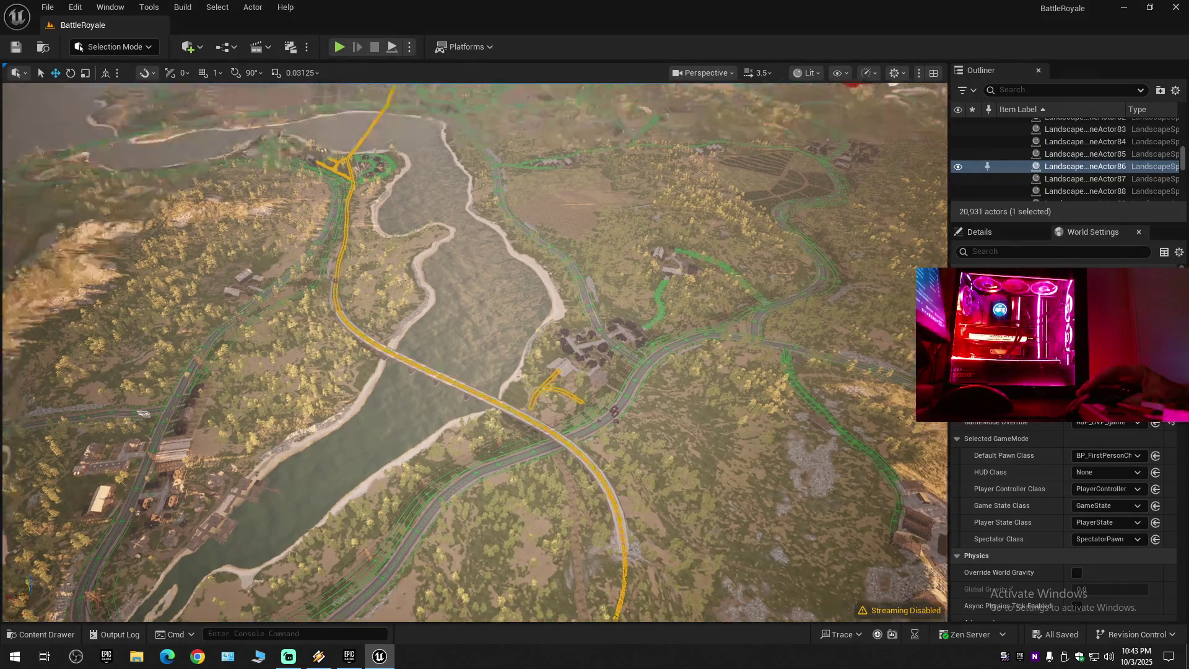
pyautogui.scroll(1, 475, 352)
# Step: Fly over the island's roads and lake, frame the whole island, and go fullscreen with F11
pyautogui.press('w')
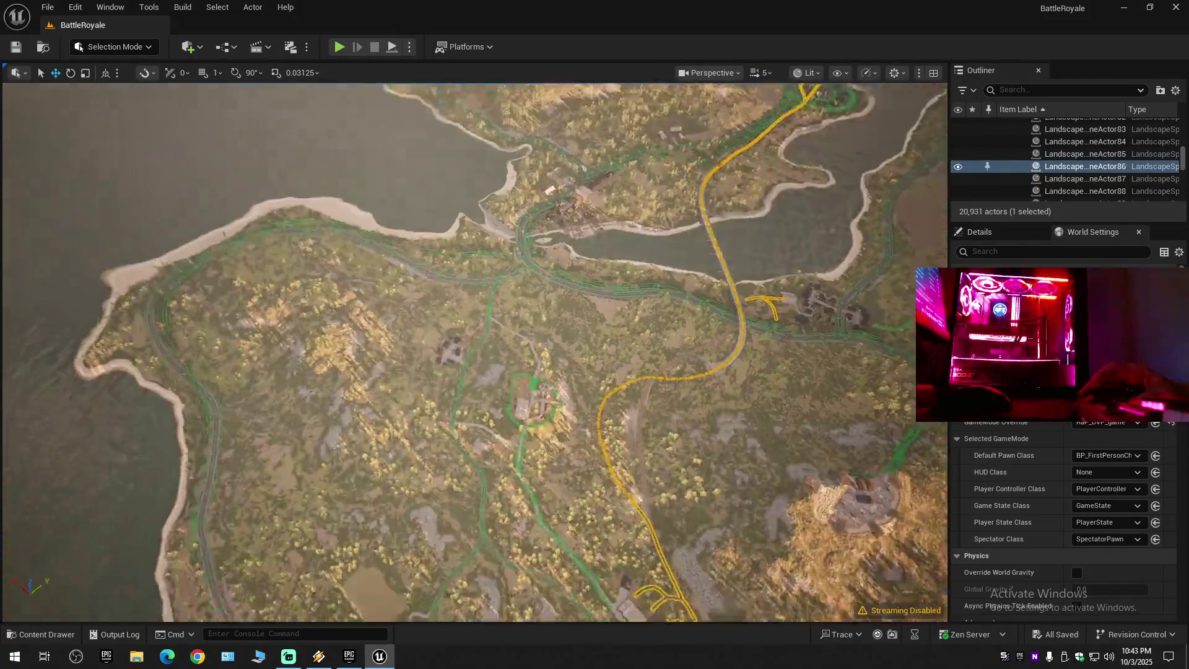
pyautogui.press('a')
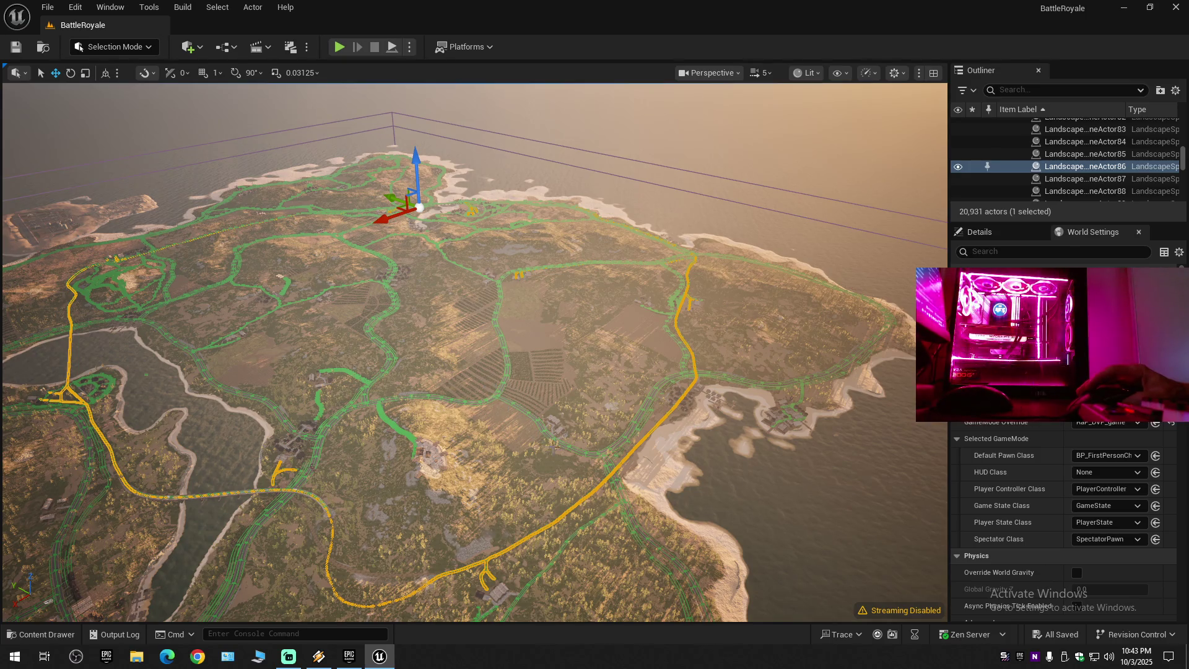
pyautogui.press('w')
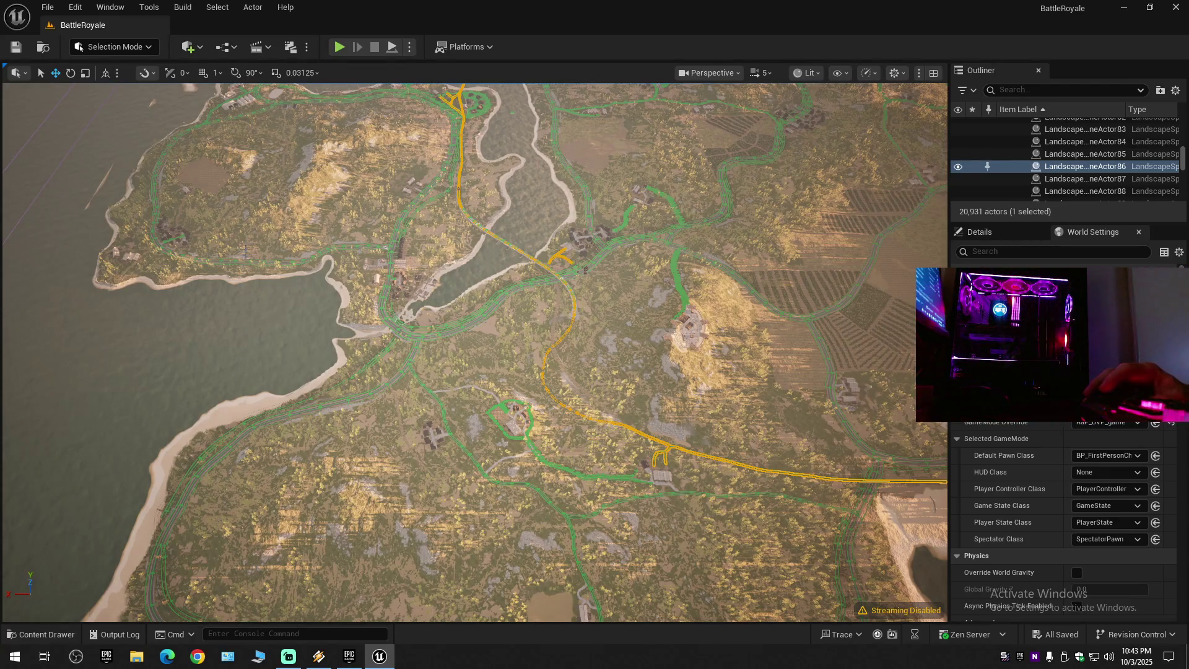
pyautogui.press('s')
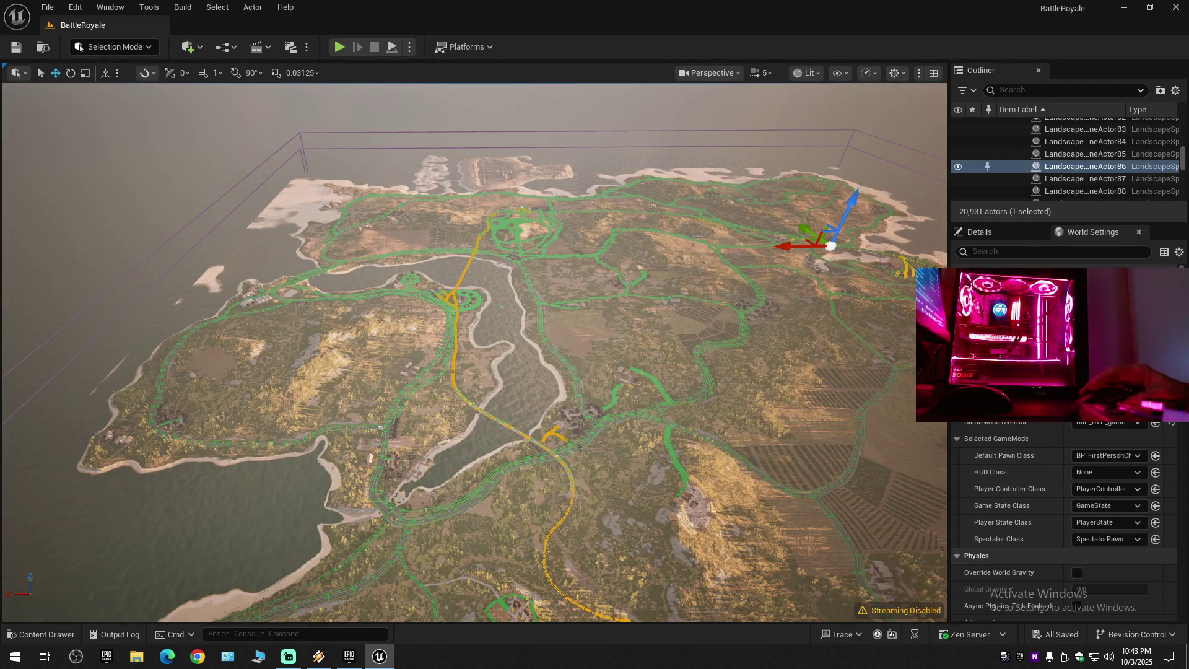
pyautogui.press('w')
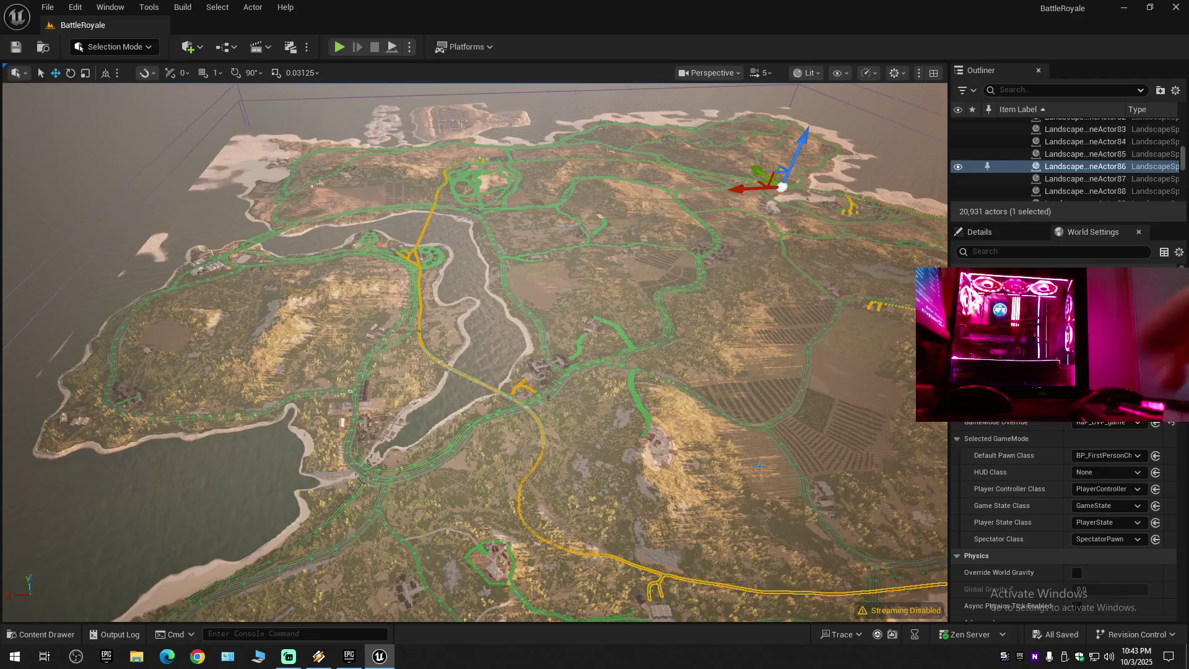
pyautogui.press('F11')
# Step: Rise high above the island, adjust camera speed, and tilt up to show more sky
pyautogui.press('s')
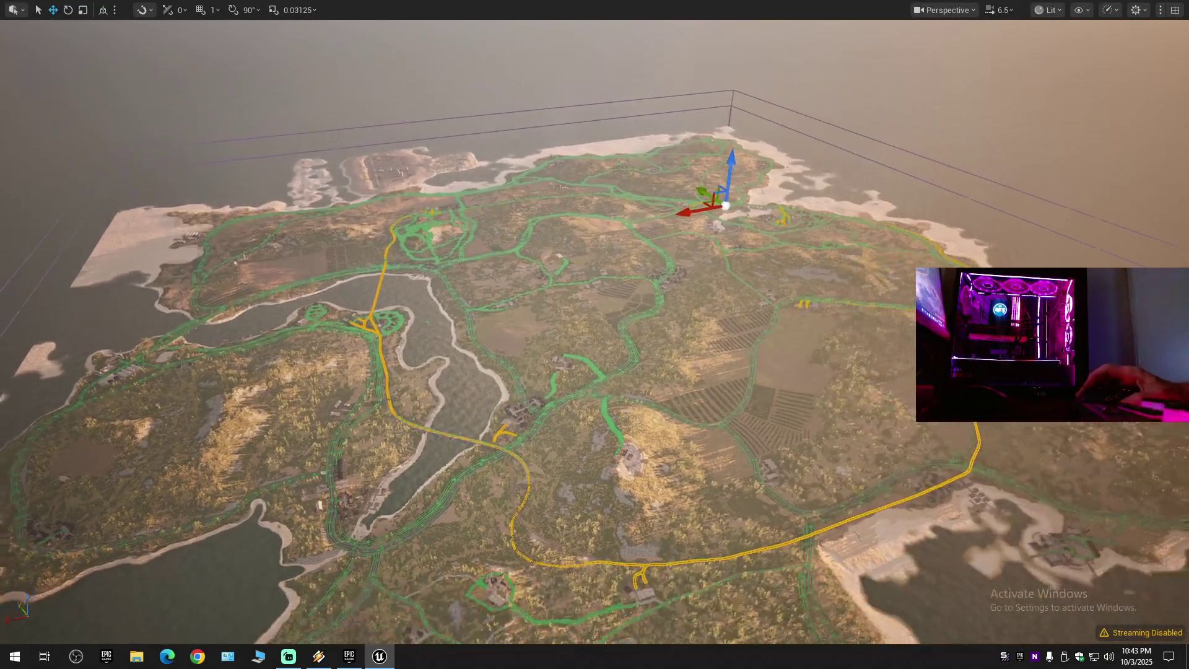
pyautogui.press('s')
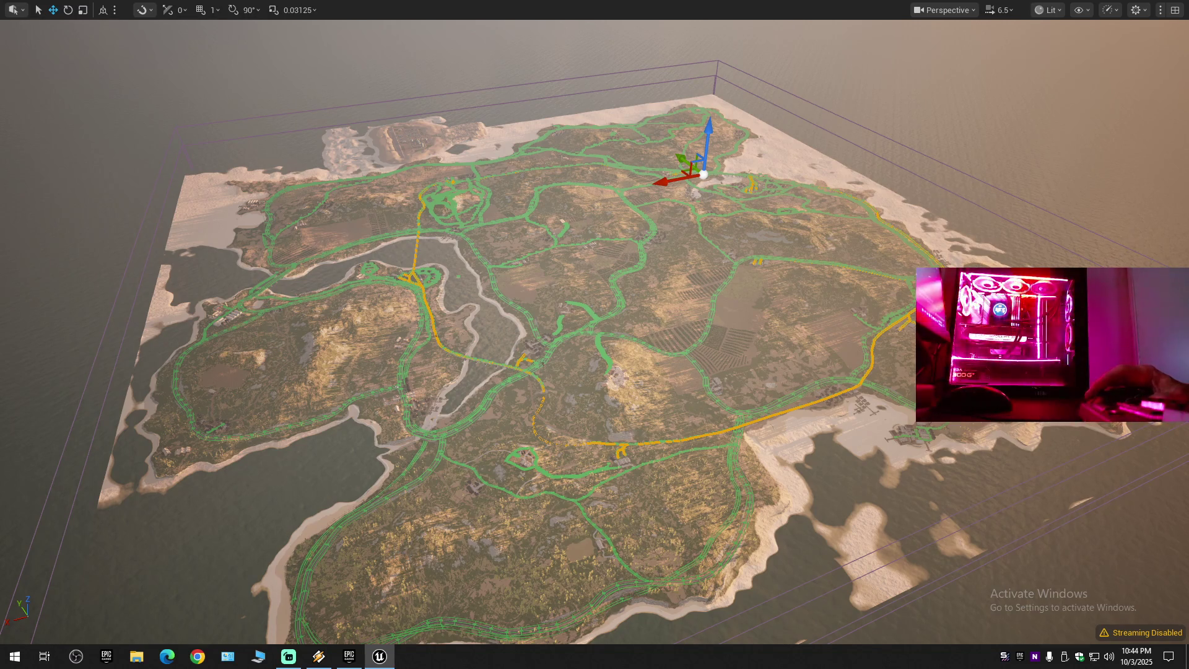
pyautogui.scroll(10, 411, 547)
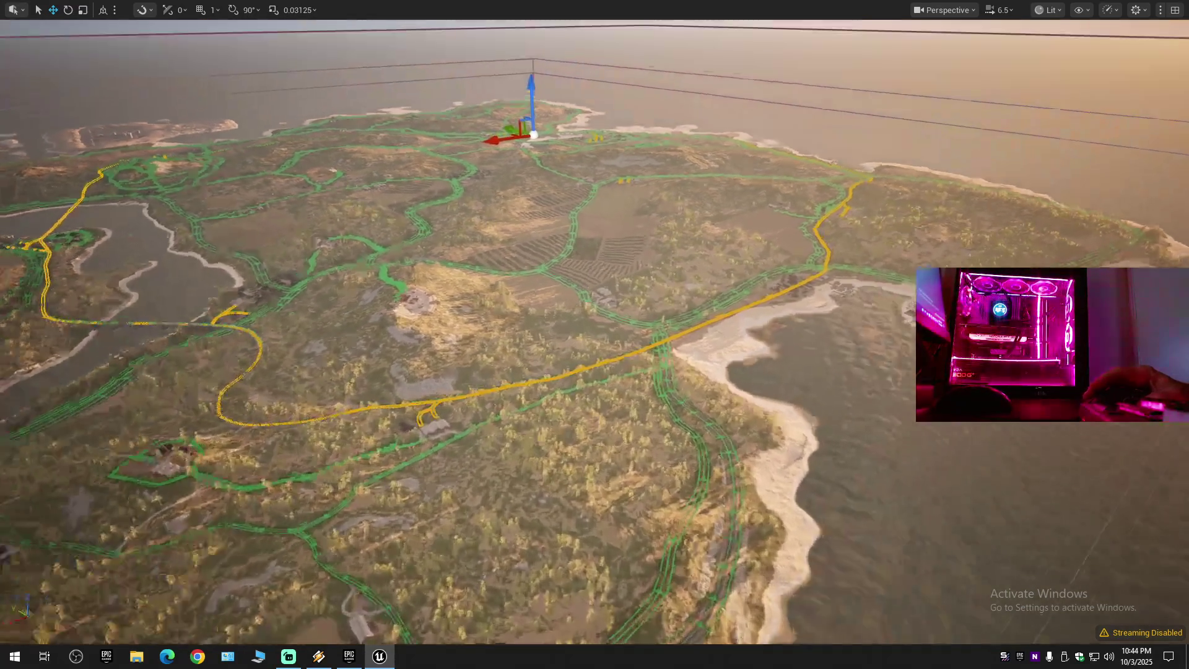
pyautogui.scroll(10, 595, 334)
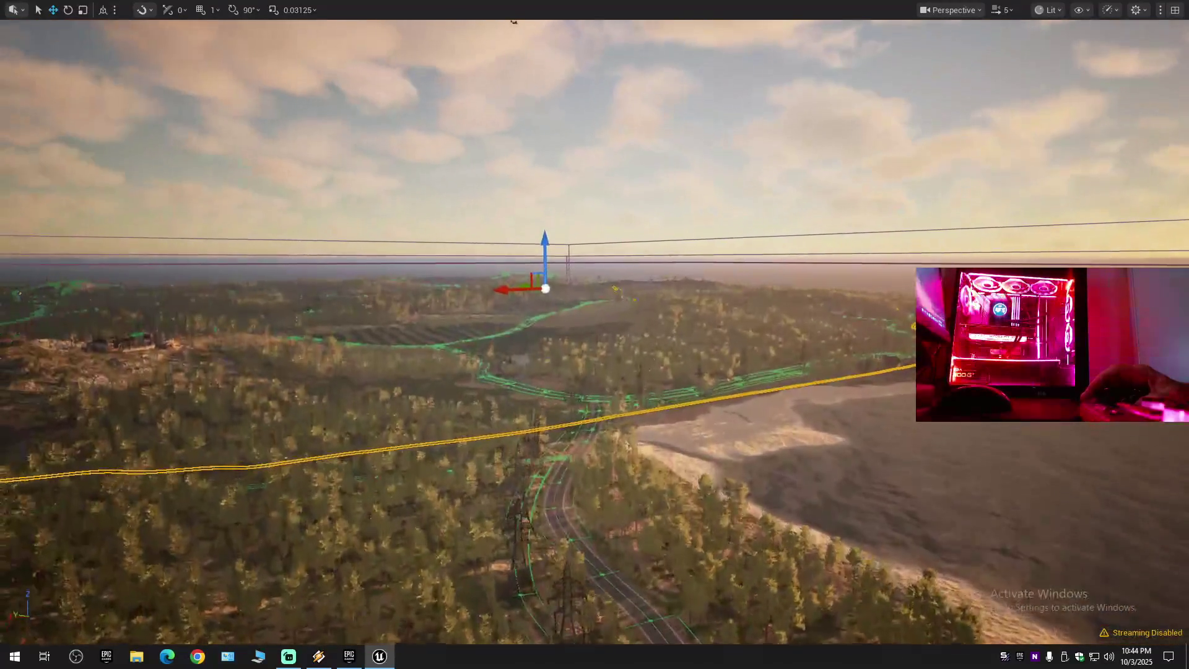
pyautogui.scroll(-1, 594, 335)
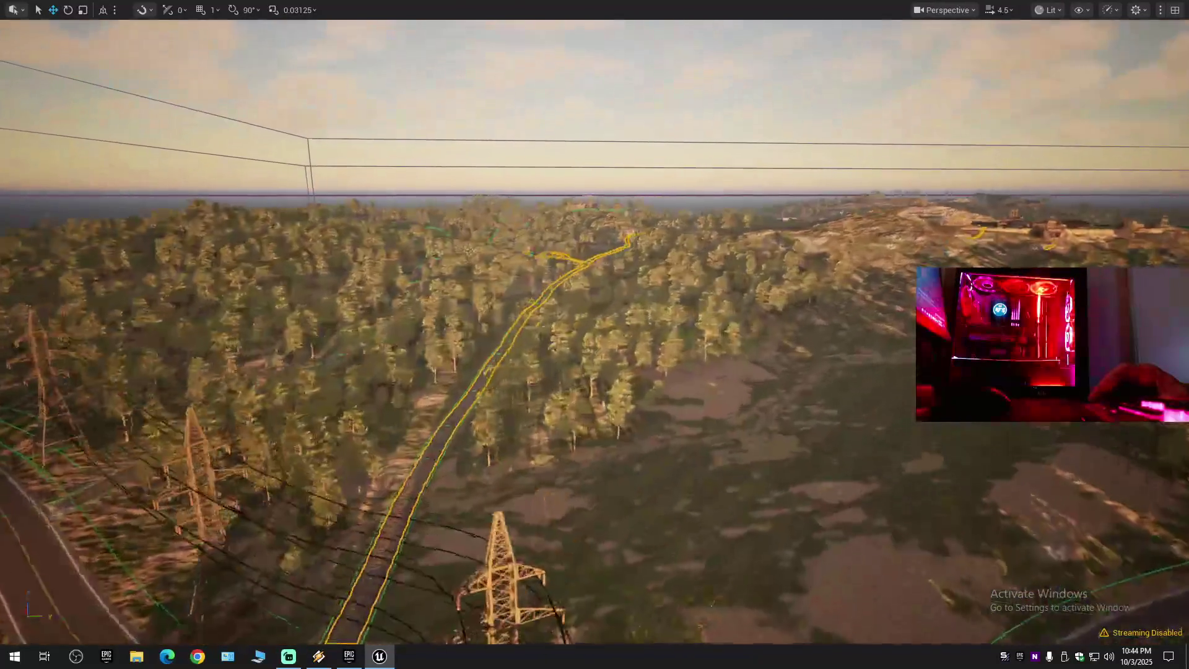
pyautogui.moveTo(442, 558); pyautogui.dragTo(442, 529)
# Step: Fly over the forest, coastline, shore and village down to the road with parked vehicles
pyautogui.moveTo(507, 239); pyautogui.dragTo(588, 229)
pyautogui.scroll(-3, 595, 334)
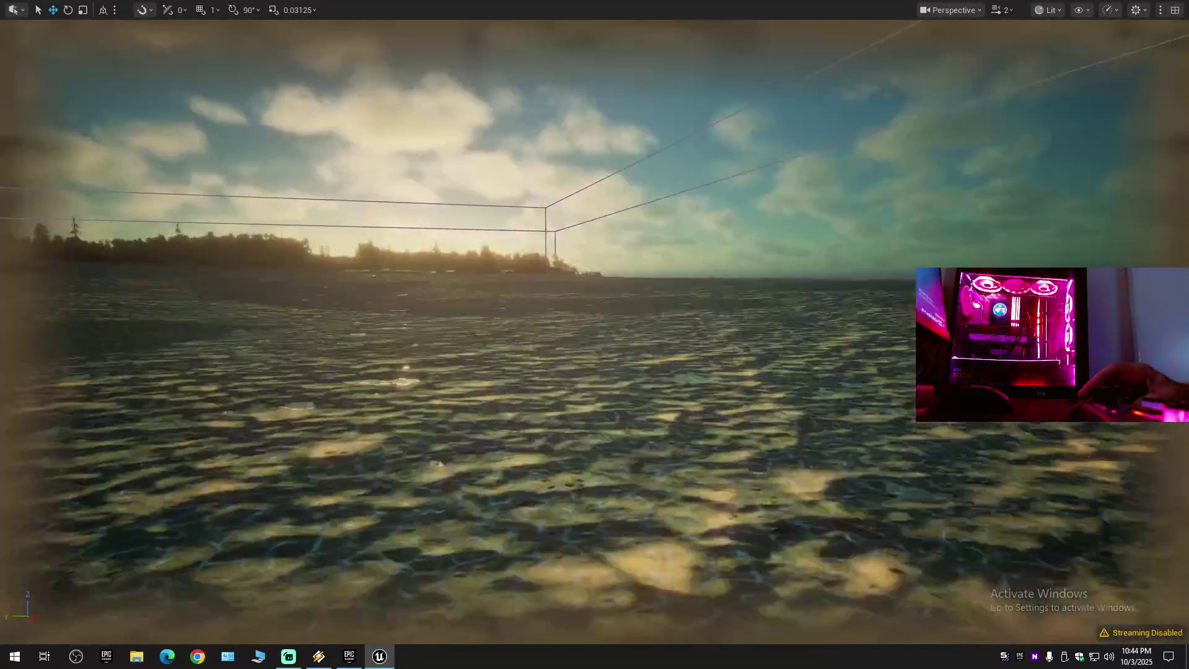
pyautogui.moveTo(594, 335); pyautogui.dragTo(594, 334)
pyautogui.scroll(1, 529, 235)
pyautogui.moveTo(529, 235); pyautogui.dragTo(529, 235)
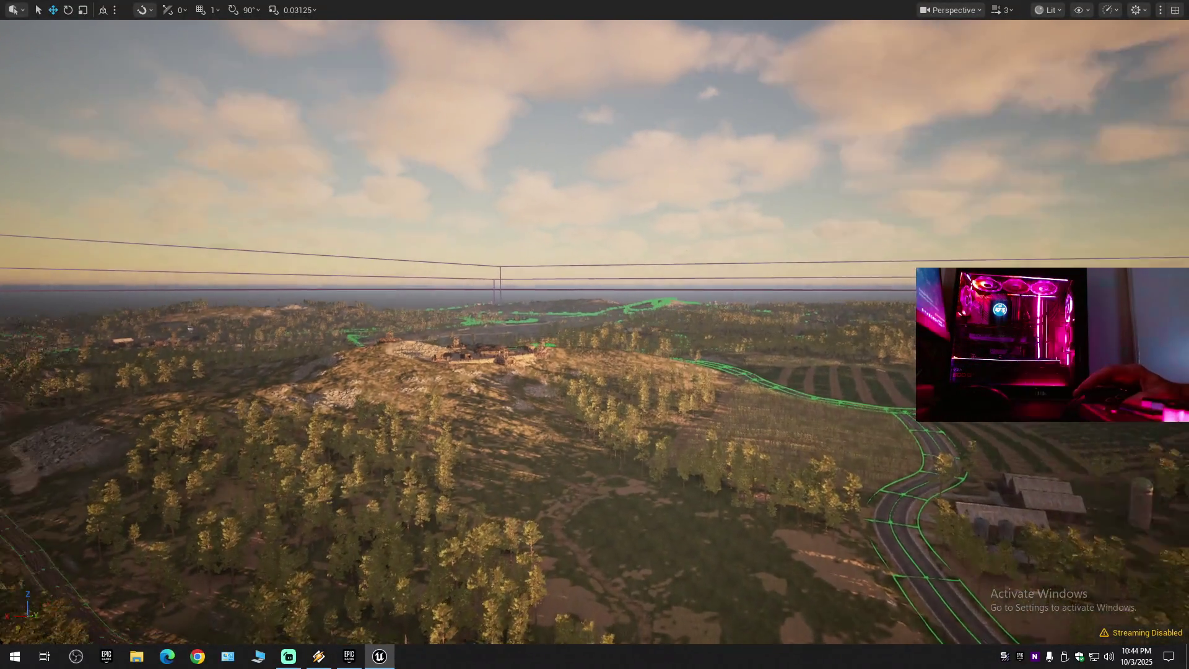
pyautogui.moveTo(595, 334); pyautogui.dragTo(595, 334)
pyautogui.scroll(1, 594, 334)
pyautogui.scroll(-1, 595, 334)
pyautogui.scroll(-2, 595, 334)
pyautogui.scroll(-1, 594, 335)
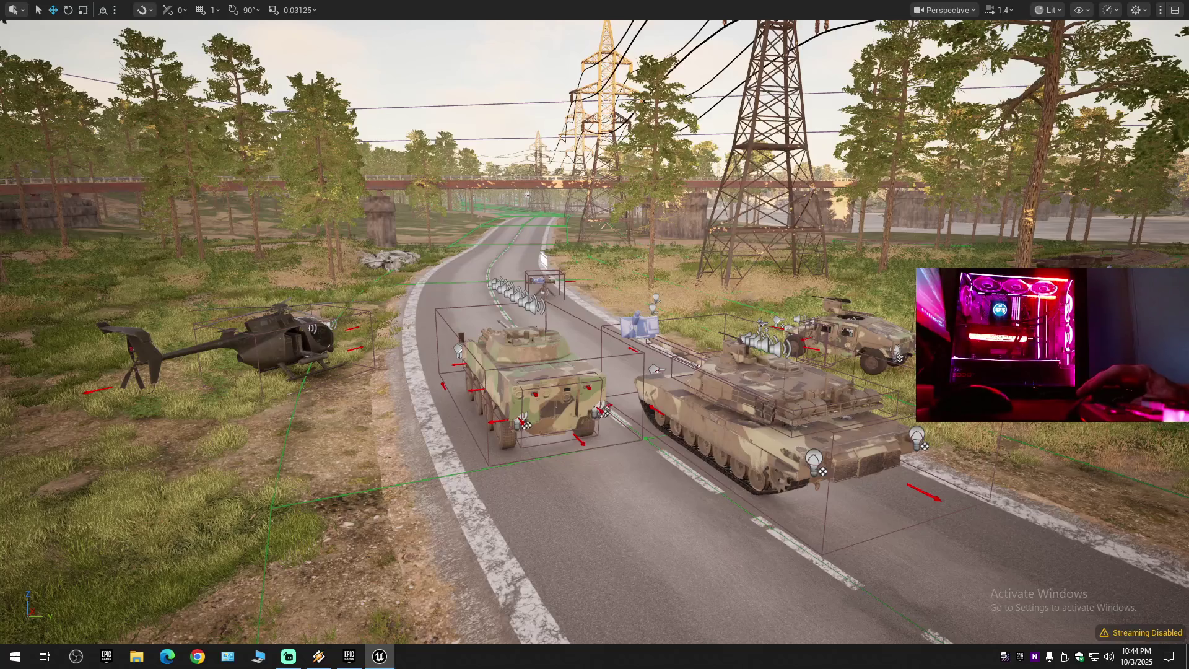
# Step: Orbit the parked helicopter and move down the road toward the tank
pyautogui.scroll(-2, 594, 335)
pyautogui.press('w')
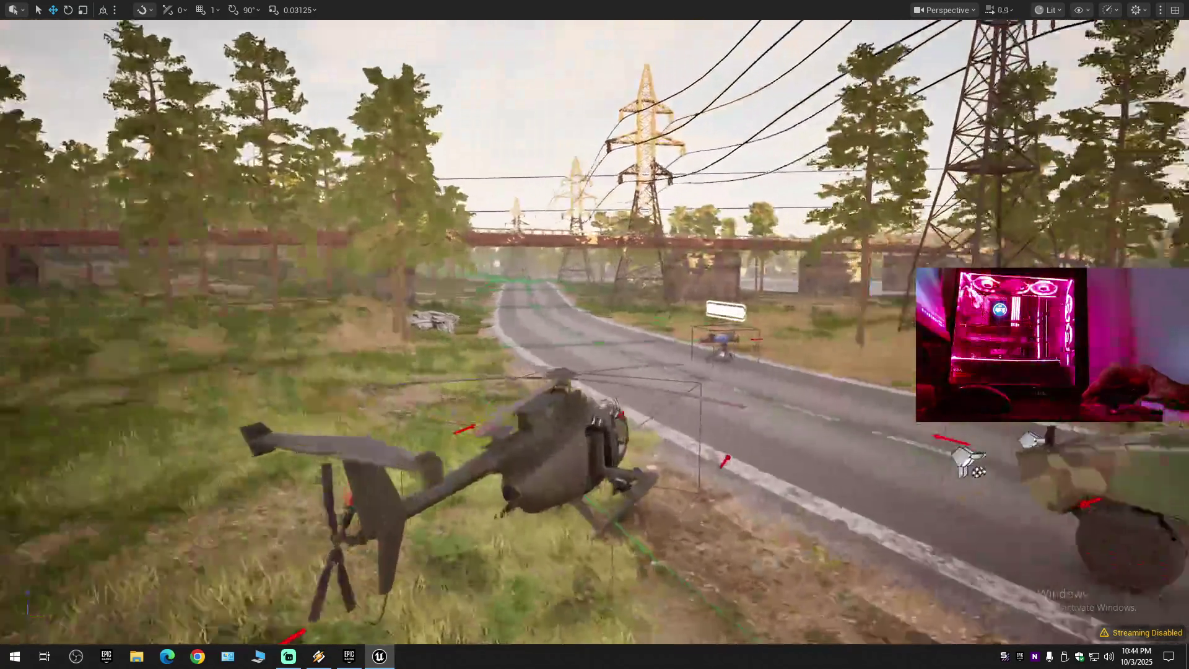
pyautogui.moveTo(595, 335)
pyautogui.mouseDown()
pyautogui.moveTo(657, 346)
pyautogui.moveTo(929, 334)
pyautogui.moveTo(557, 338)
pyautogui.moveTo(650, 338)
pyautogui.moveTo(638, 273)
pyautogui.moveTo(638, 368)
pyautogui.mouseUp()
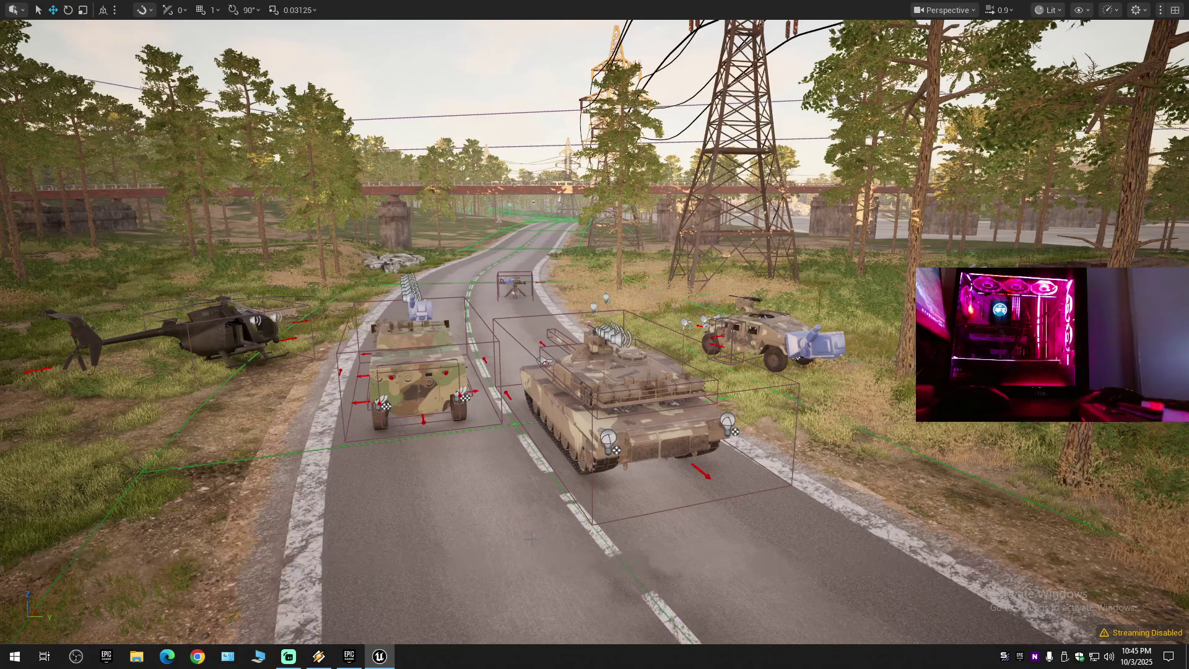
pyautogui.moveTo(638, 368)
pyautogui.mouseDown()
pyautogui.moveTo(632, 291)
pyautogui.moveTo(471, 312)
pyautogui.moveTo(551, 300)
pyautogui.moveTo(552, 344)
pyautogui.mouseUp()
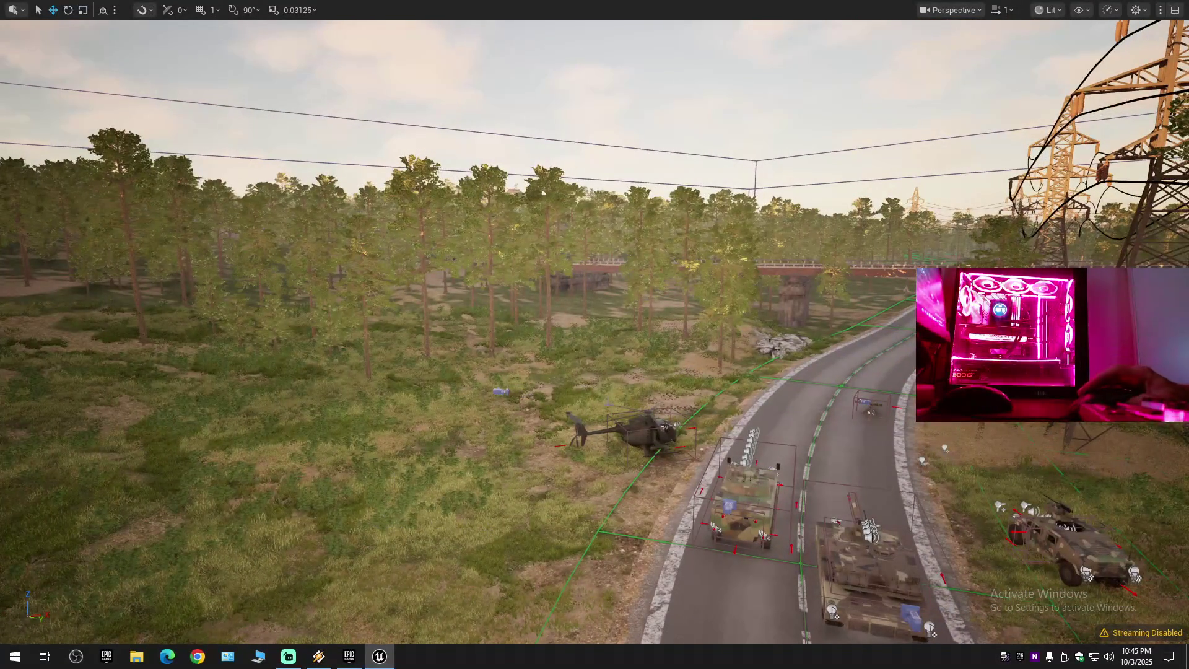
pyautogui.moveTo(227, 293)
pyautogui.mouseDown()
pyautogui.moveTo(222, 303)
pyautogui.moveTo(322, 303)
pyautogui.moveTo(248, 307)
pyautogui.moveTo(322, 306)
pyautogui.moveTo(322, 334)
pyautogui.moveTo(291, 339)
pyautogui.moveTo(322, 279)
pyautogui.moveTo(322, 294)
pyautogui.moveTo(298, 297)
pyautogui.moveTo(294, 278)
pyautogui.moveTo(279, 275)
pyautogui.mouseUp()
pyautogui.scroll(2, 322, 306)
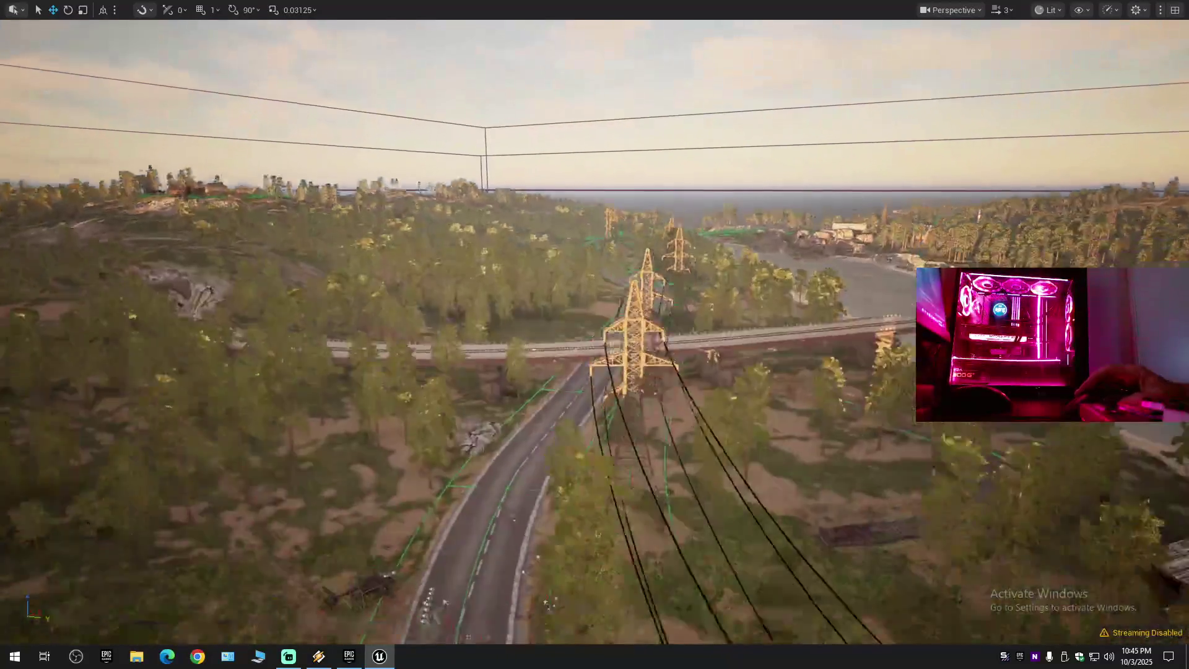
# Step: Pull back to frame all the vehicles, then fly over the bridge to the railway tunnel entrance
pyautogui.press('w')
pyautogui.scroll(1, 595, 334)
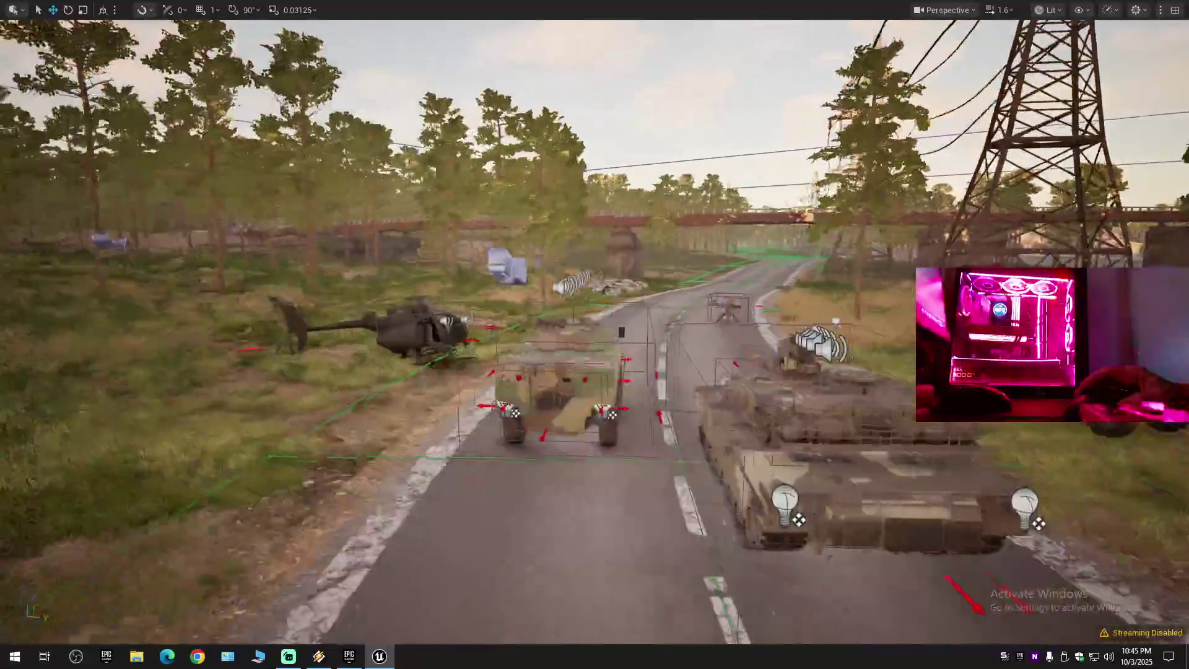
pyautogui.press('s')
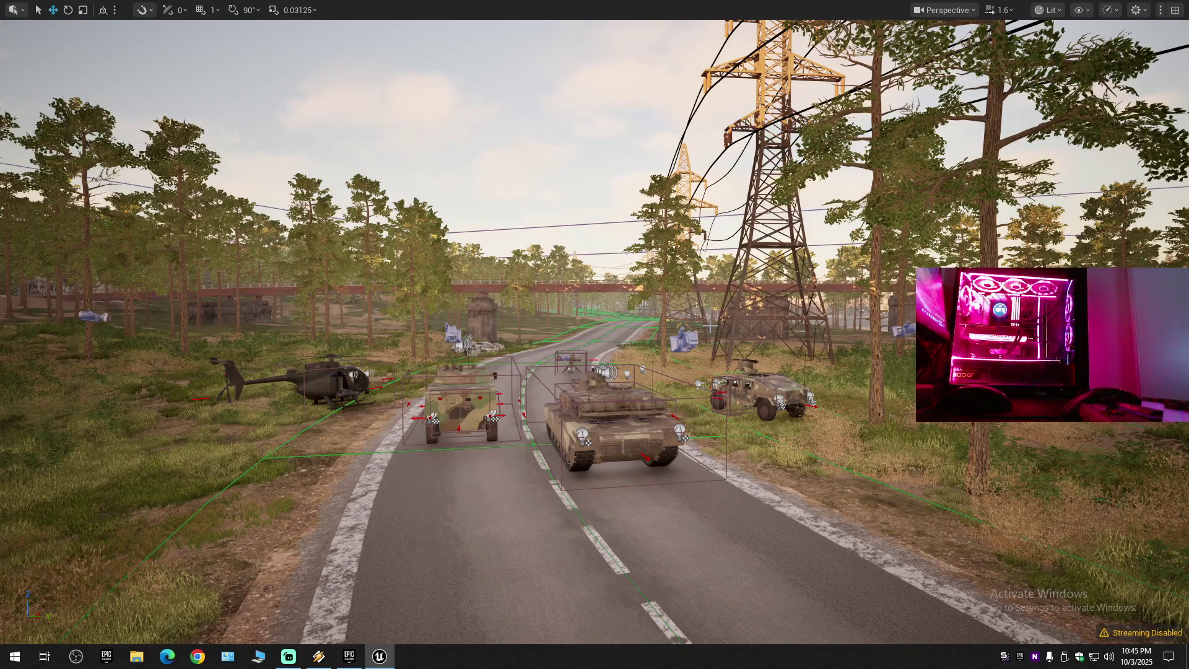
pyautogui.scroll(2, 710, 327)
pyautogui.press('w')
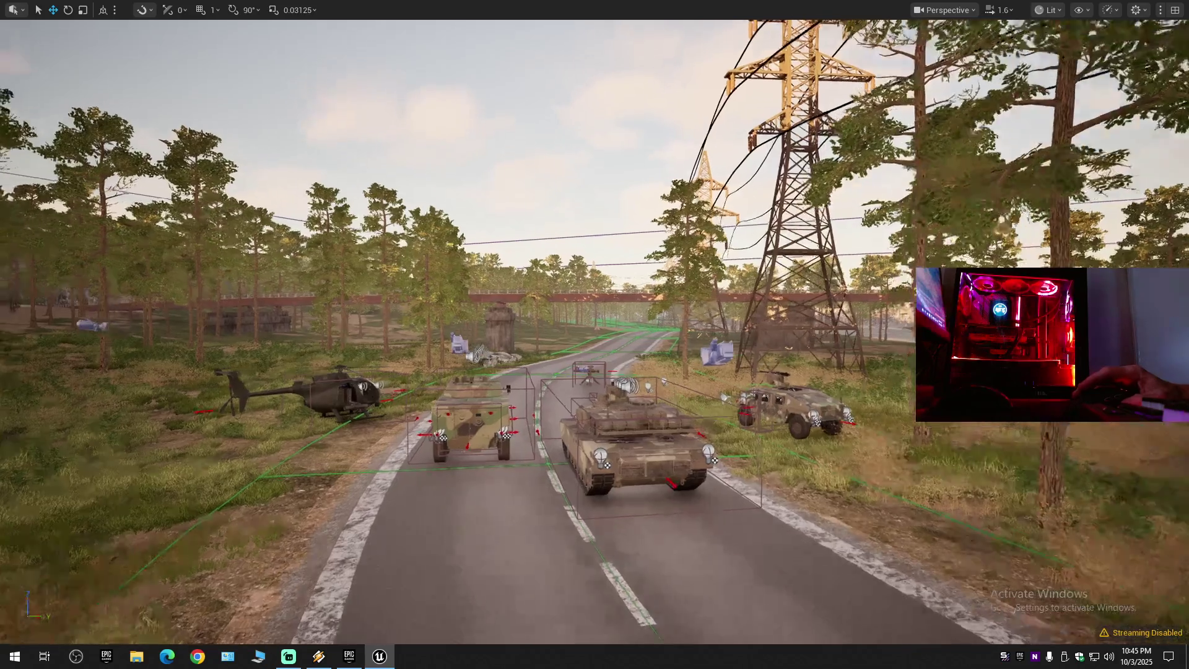
pyautogui.scroll(-2, 595, 335)
pyautogui.press('w')
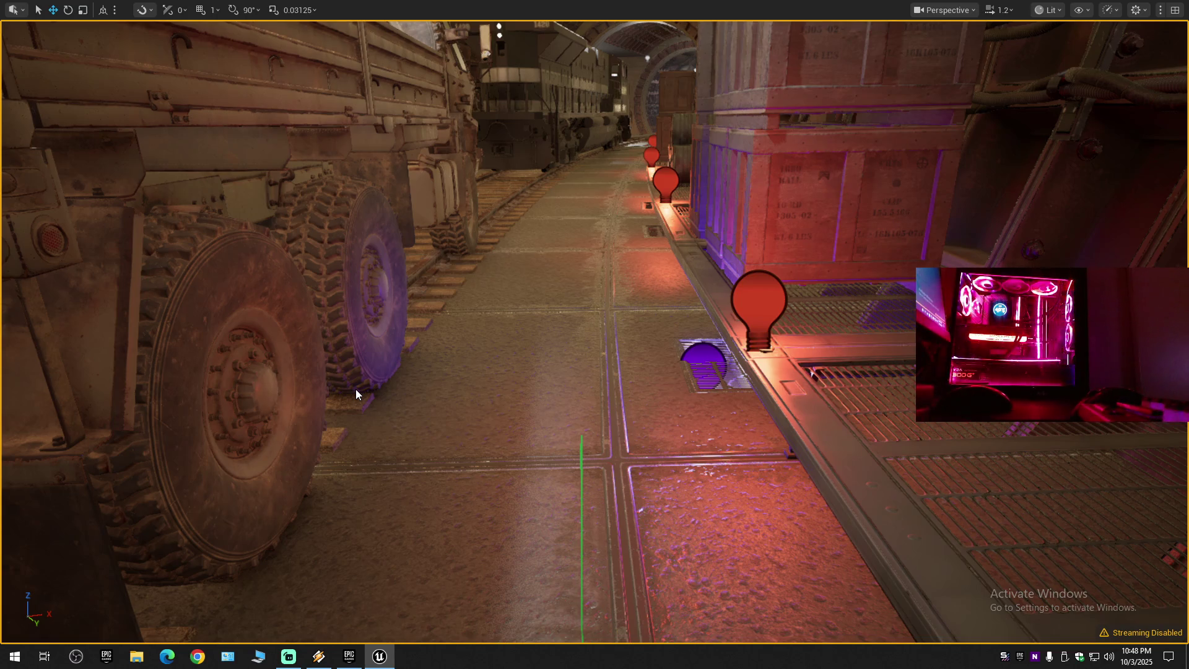
# Step: Start a Play-In-Editor session inside the tunnel with Alt+P
pyautogui.hotkey('alt', 'p')
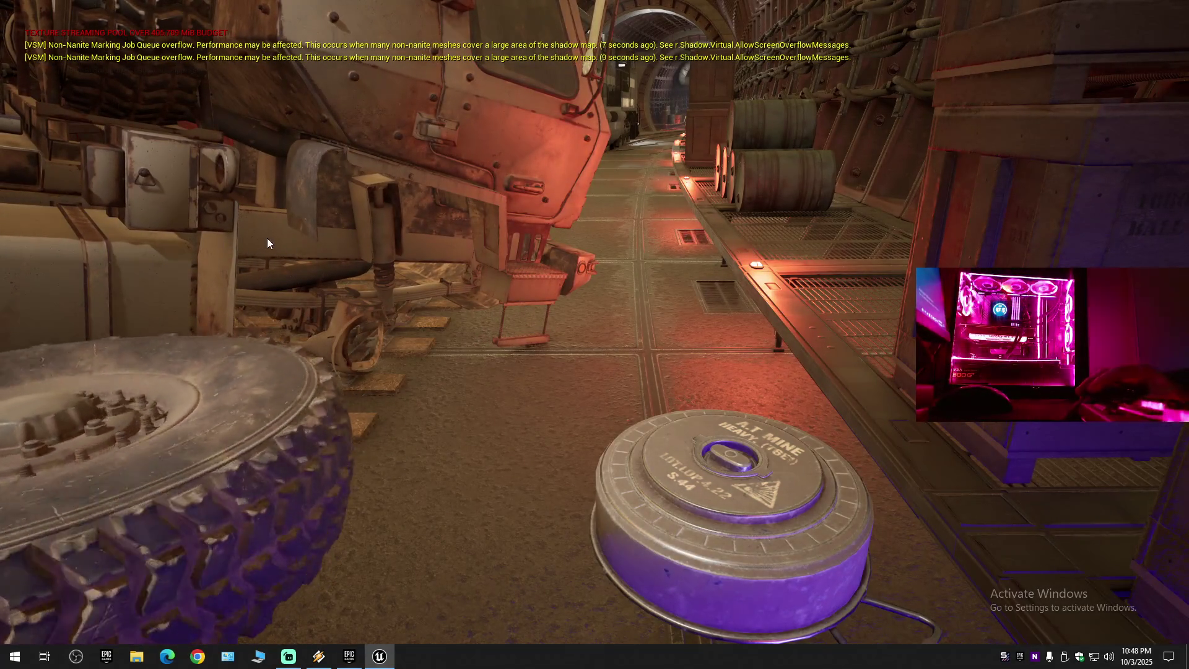
# Step: Look toward the barrels and trailer, throw the AT mine at the tracks, and end the session
pyautogui.click(365, 186)
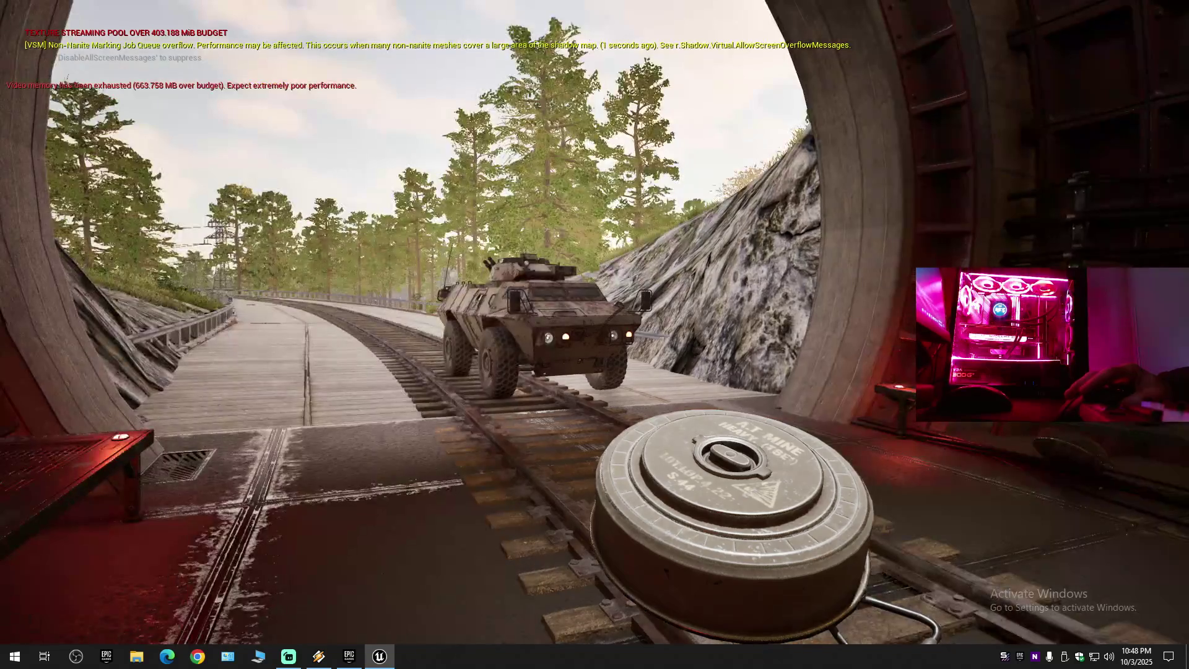
pyautogui.click(594, 334)
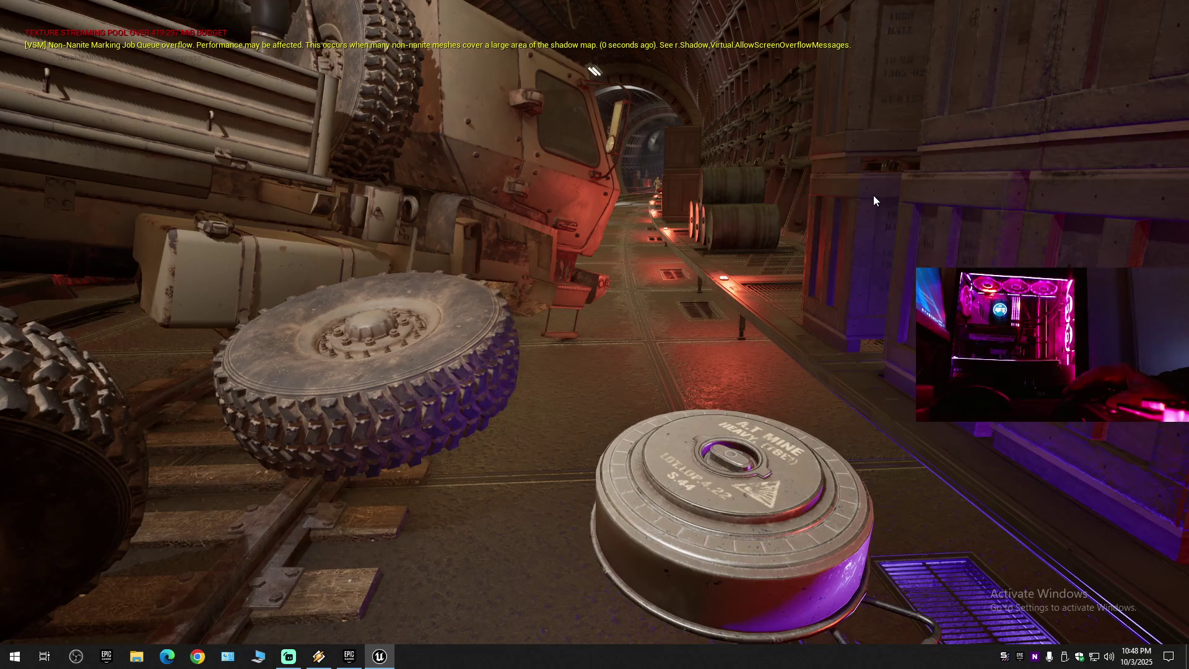
pyautogui.press('Escape')
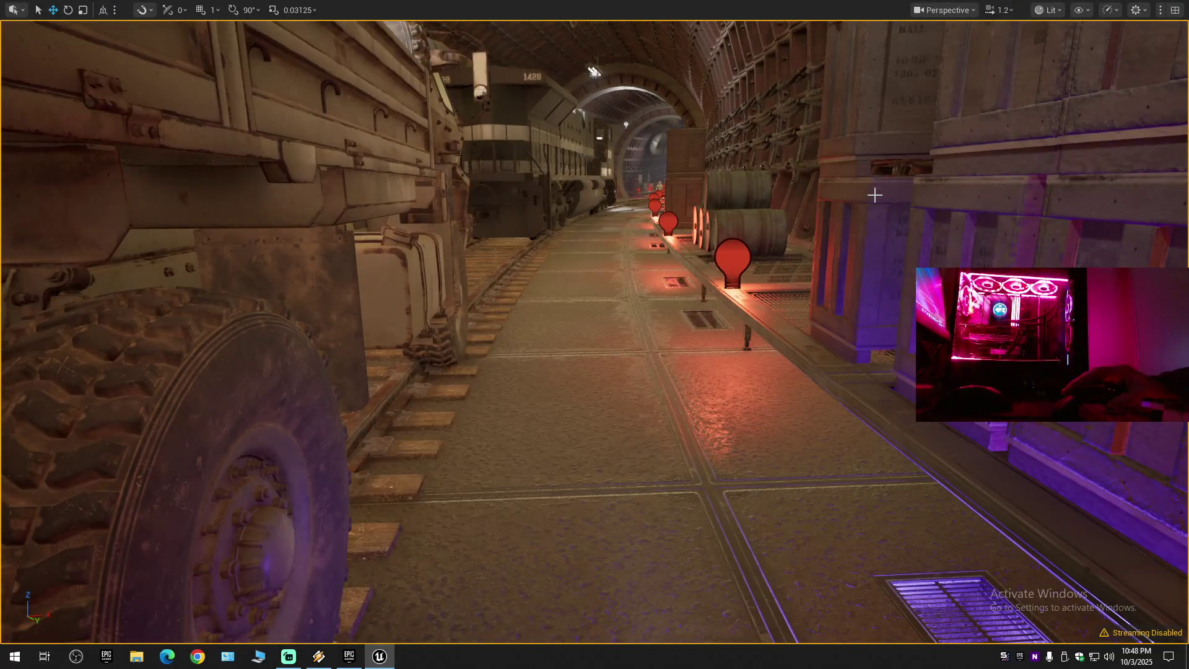
# Step: Exit the fullscreen viewport with F11 and open Edit > Project Settings
pyautogui.moveTo(426, 266); pyautogui.dragTo(427, 322)
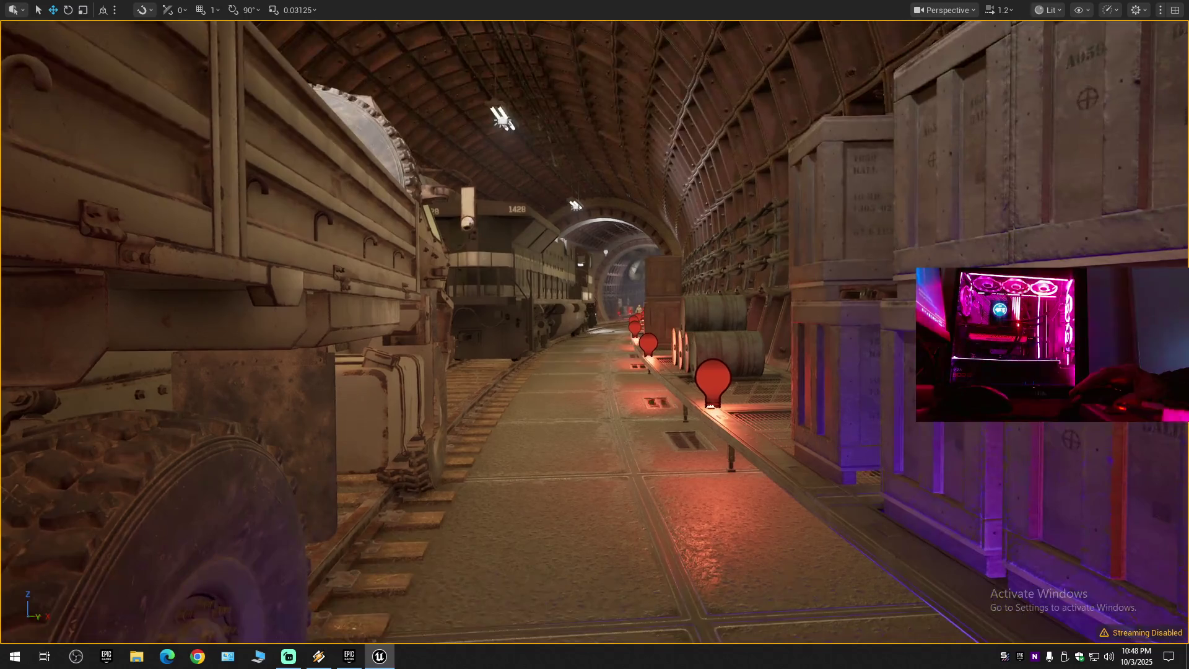
pyautogui.press('F11')
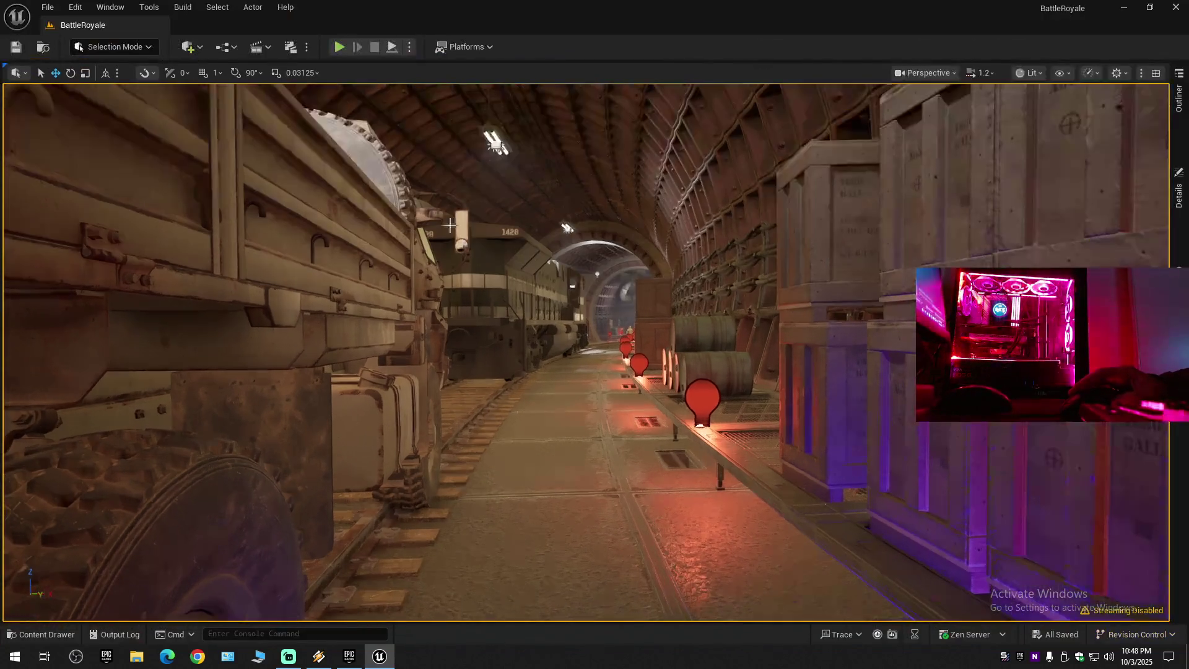
pyautogui.click(75, 7)
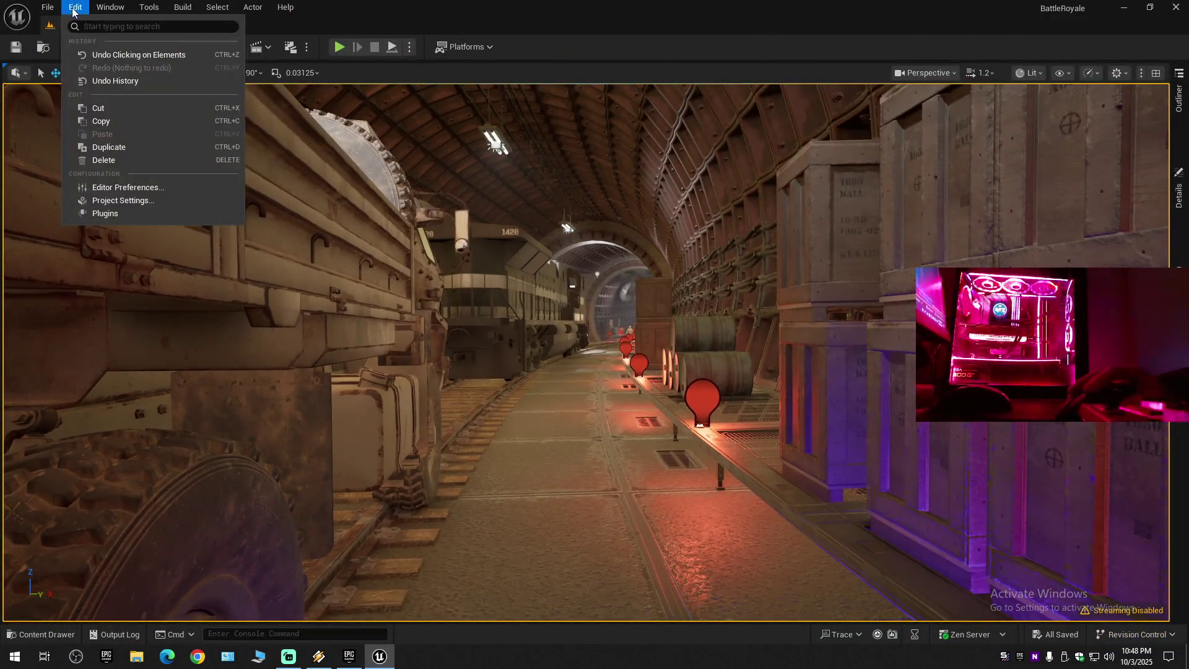
pyautogui.click(118, 200)
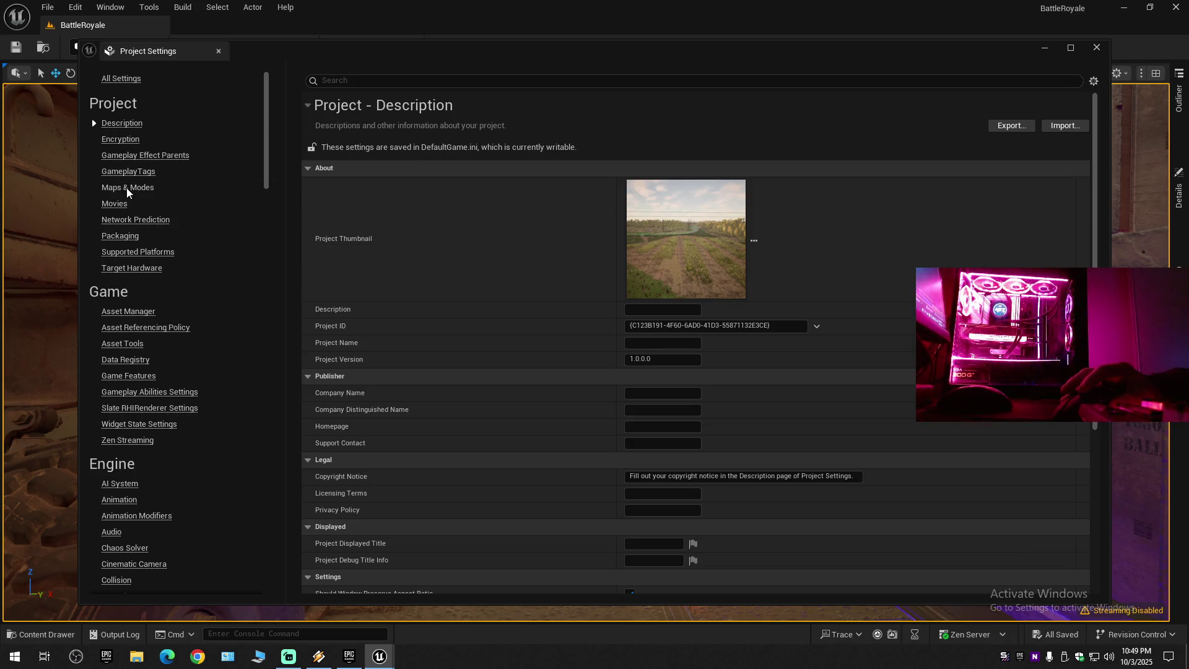
# Step: In Maps & Modes, set Default Pawn Class to BP_LPSP_PCH_Player, then close Project Settings
pyautogui.click(148, 187)
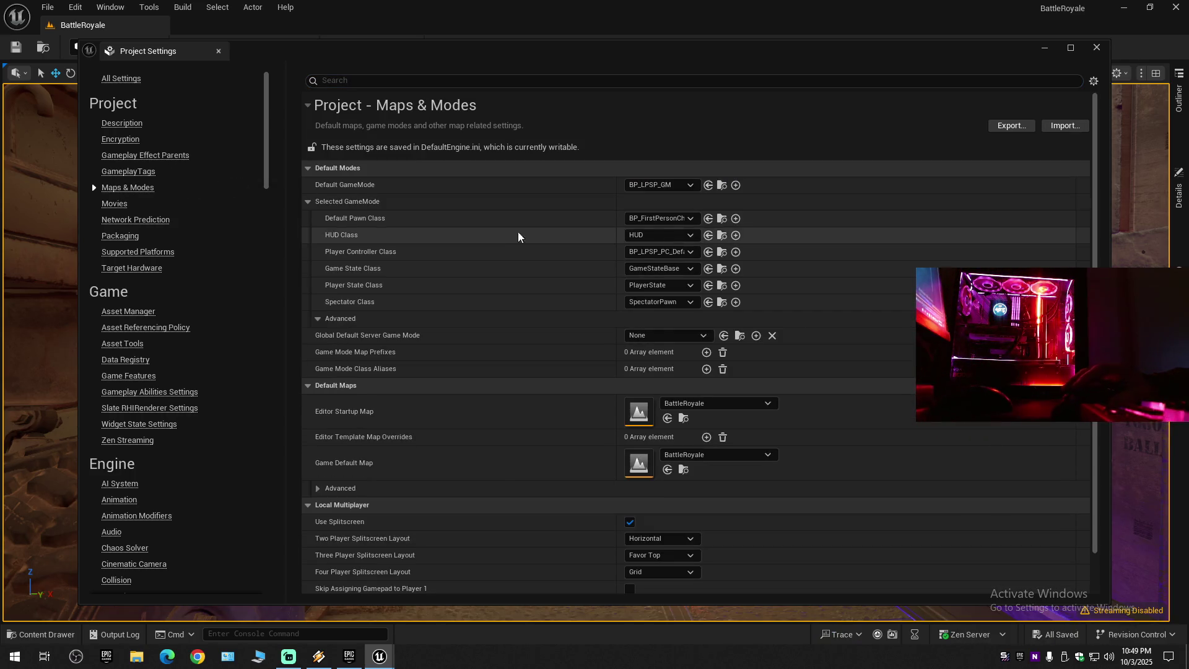
pyautogui.click(670, 219)
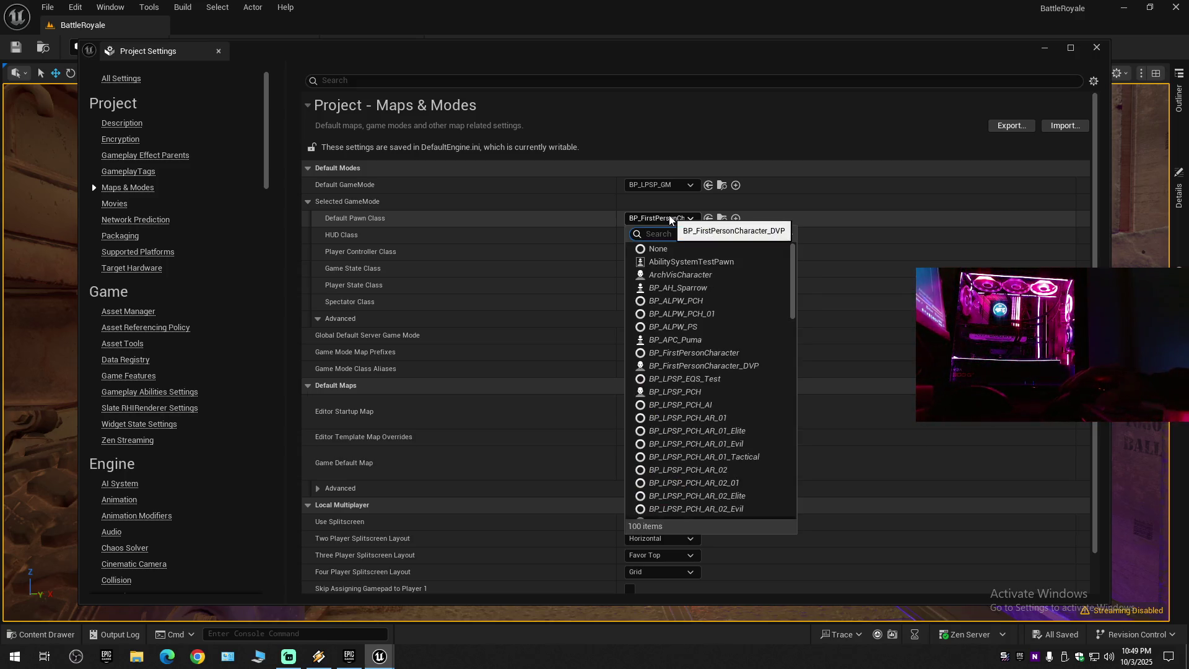
pyautogui.scroll(-12, 688, 399)
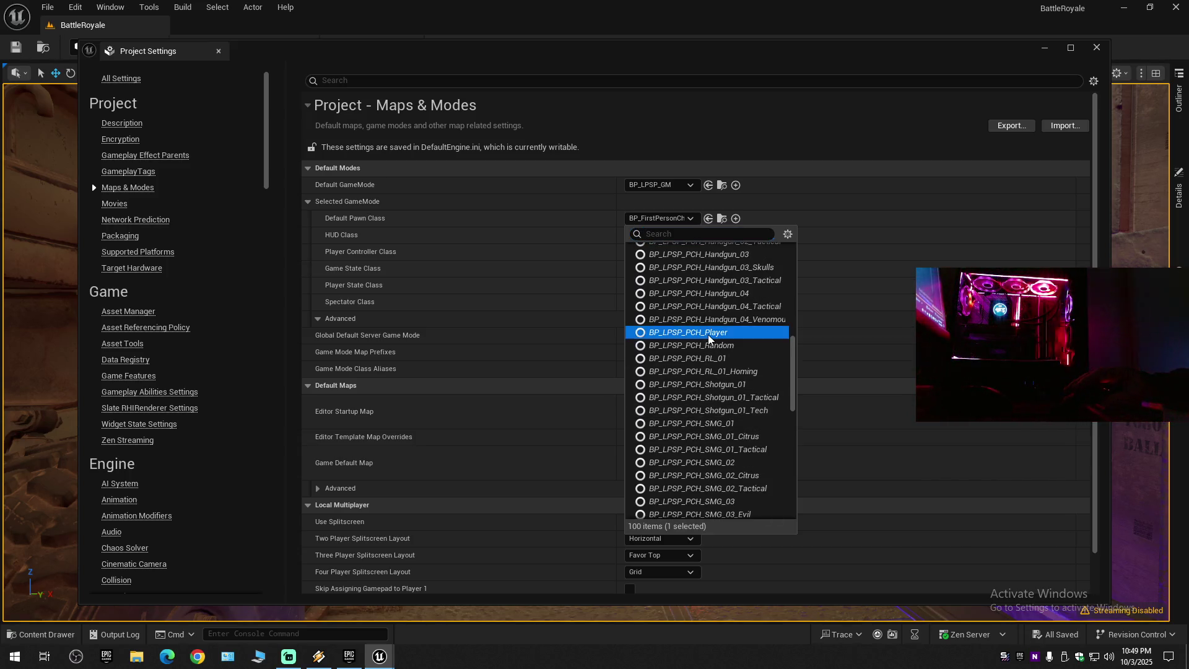
pyautogui.click(709, 333)
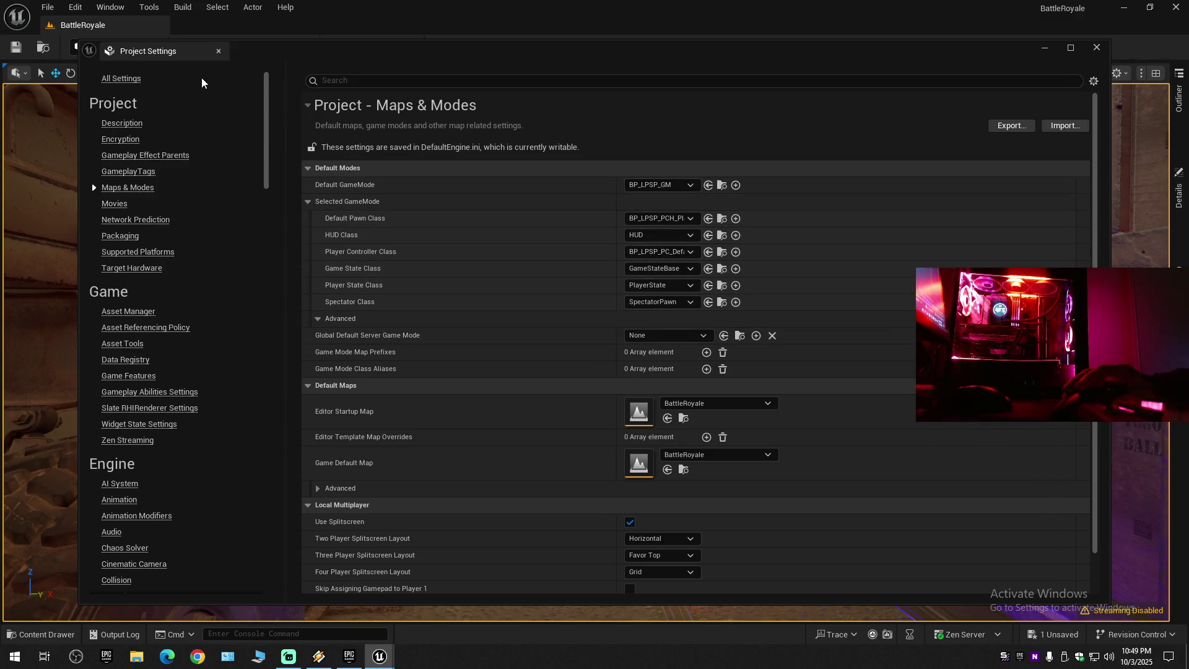
pyautogui.click(220, 52)
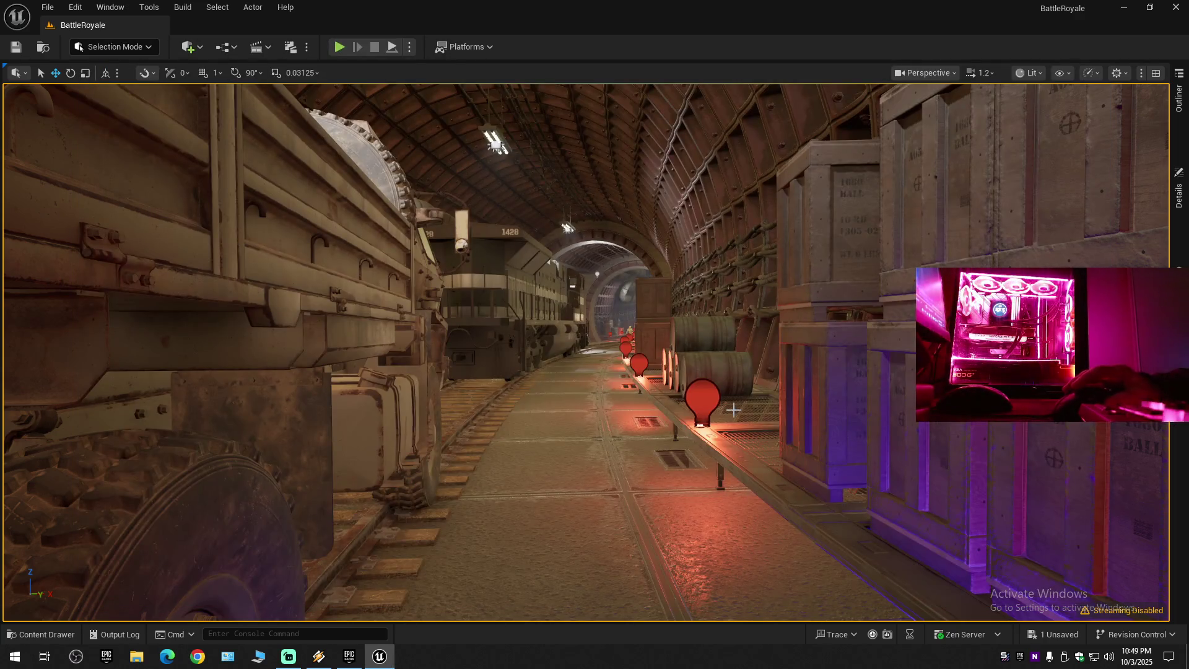
# Step: Toggle the immersive full-screen viewport on and off, then load the Default Editor Layout
pyautogui.press('F11')
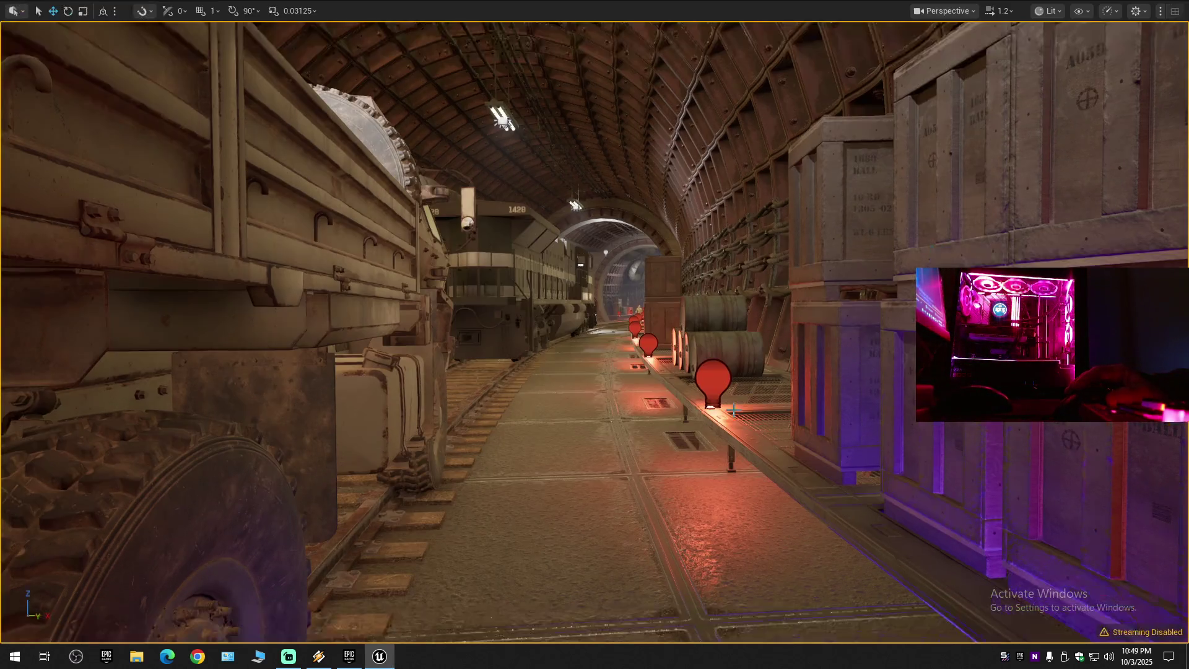
pyautogui.scroll(-5, 719, 447)
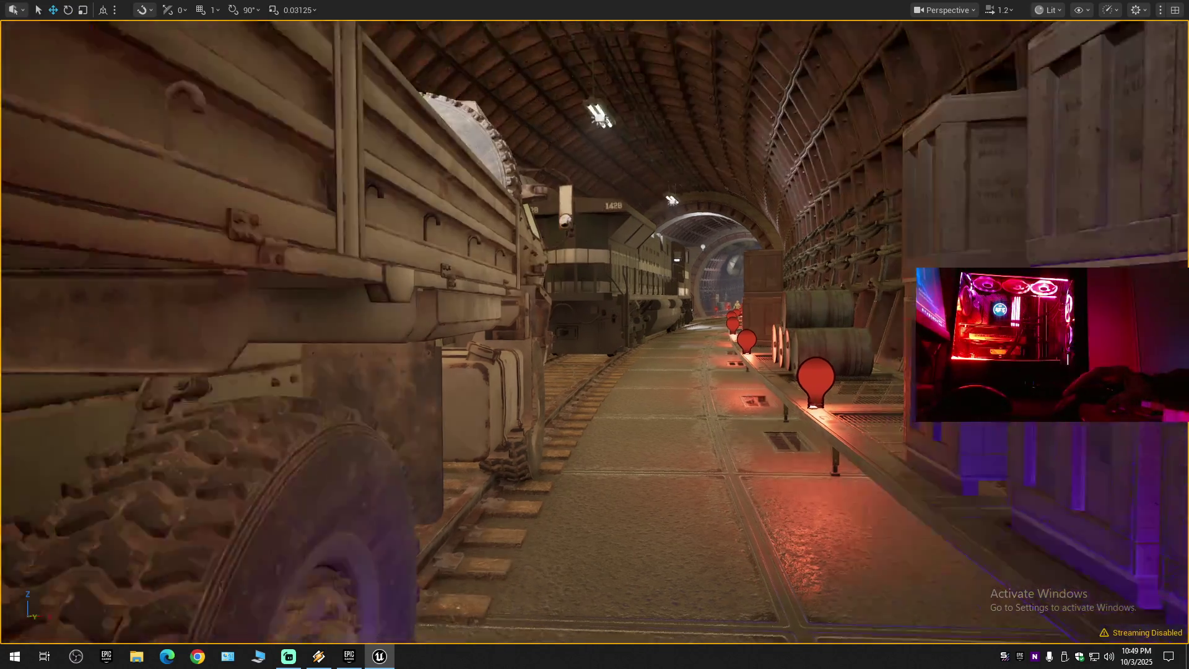
pyautogui.press('F11')
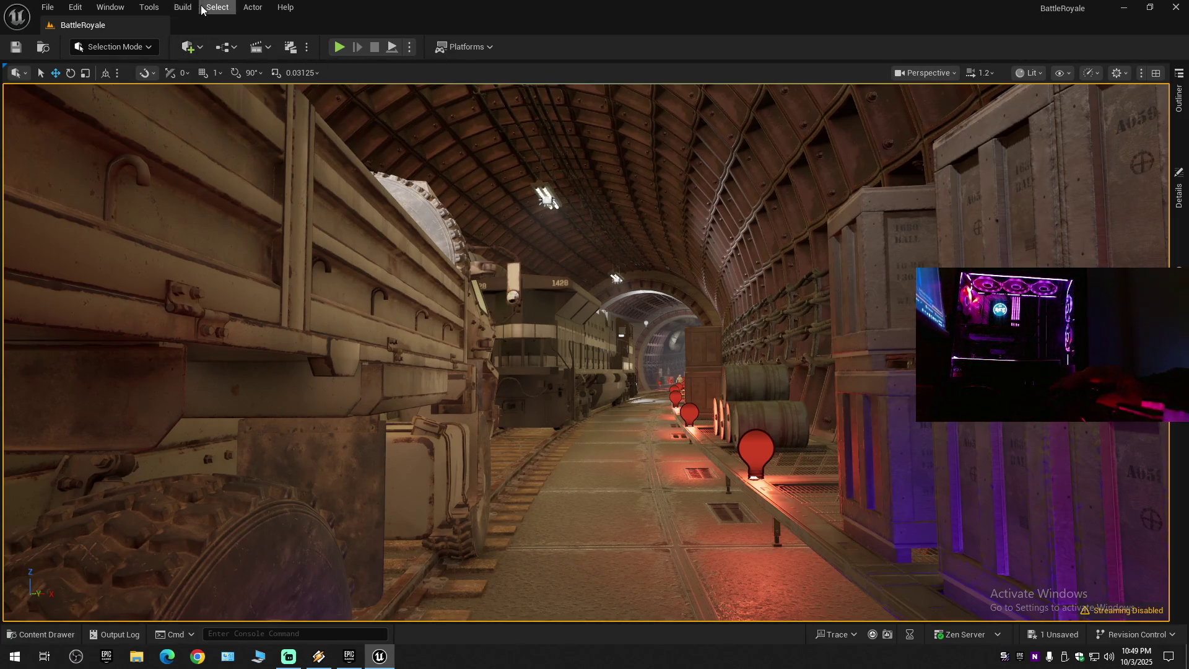
pyautogui.click(111, 7)
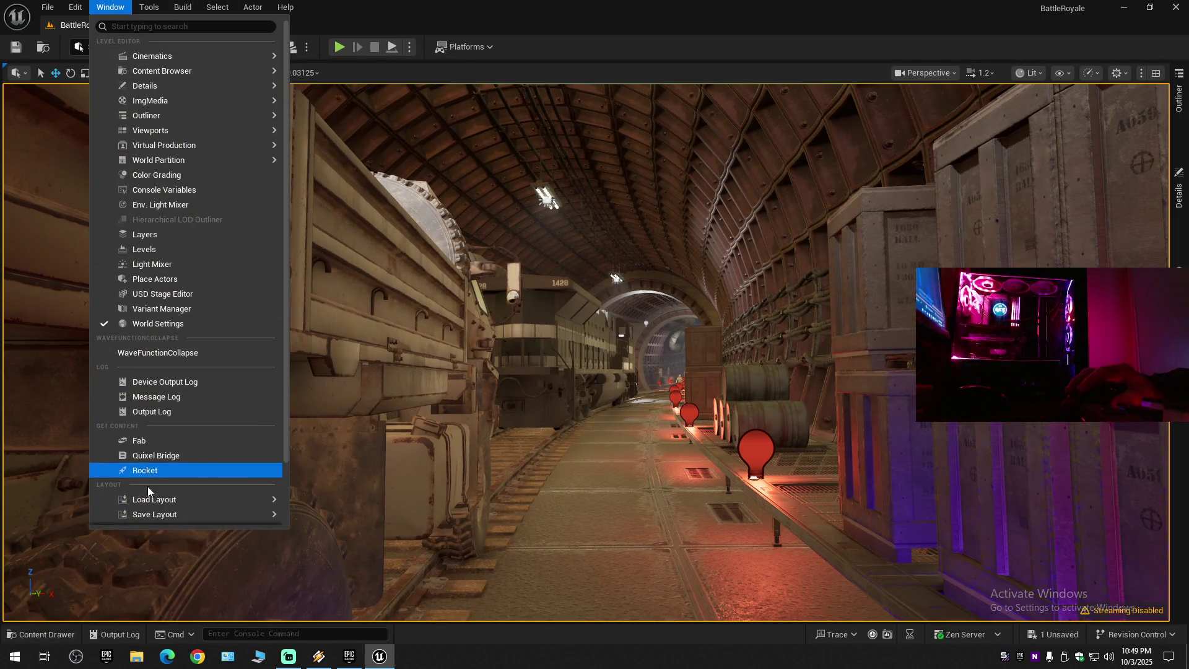
pyautogui.moveTo(147, 497)
pyautogui.click(337, 516)
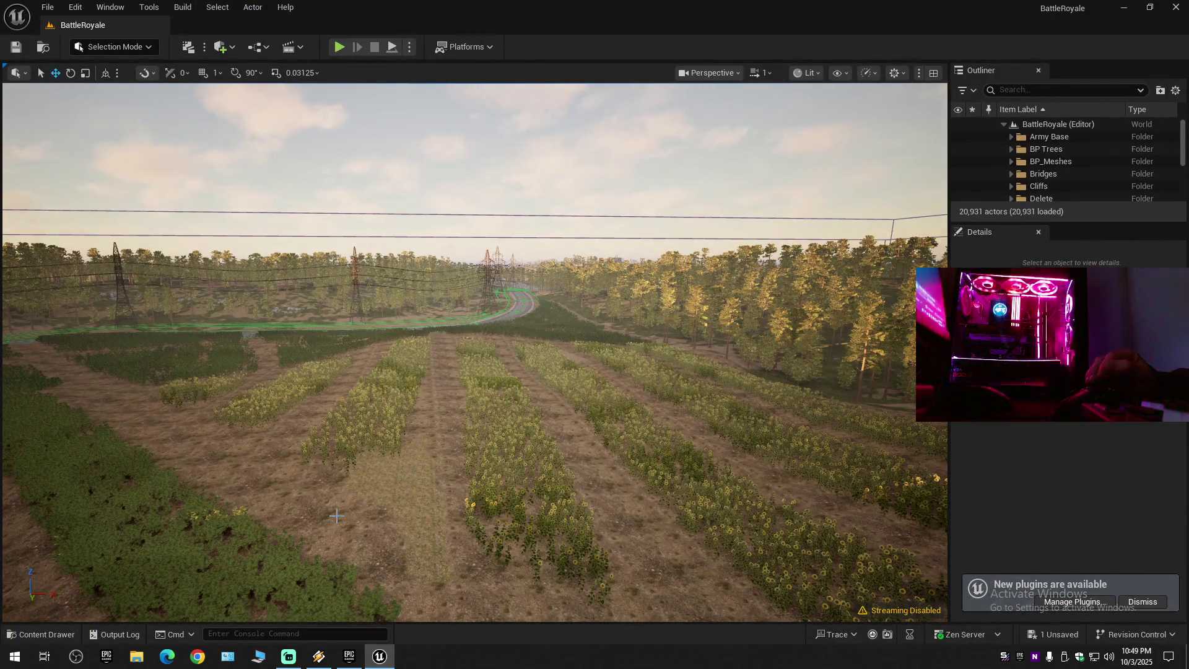
# Step: Bring up the level's World Settings panel
pyautogui.click(127, 7)
pyautogui.click(250, 334)
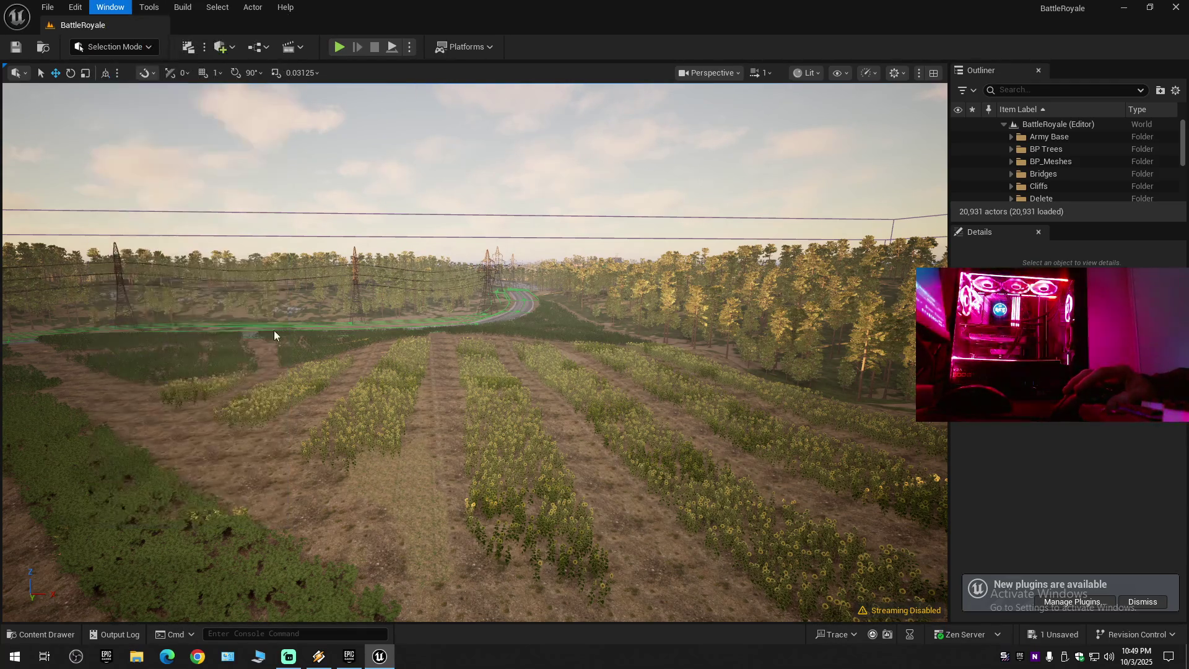
pyautogui.click(1070, 232)
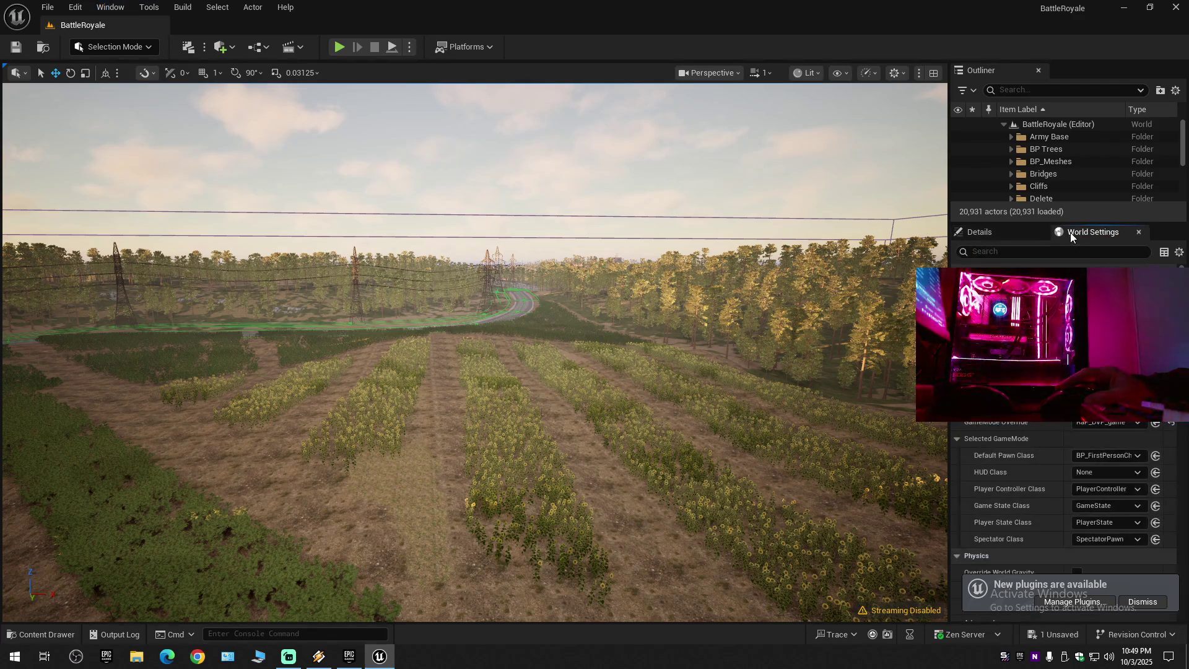
# Step: Set GameMode Override to BP_LPSP_GM_Spawn_Multiplayer and save the level with Ctrl+S
pyautogui.click(1094, 424)
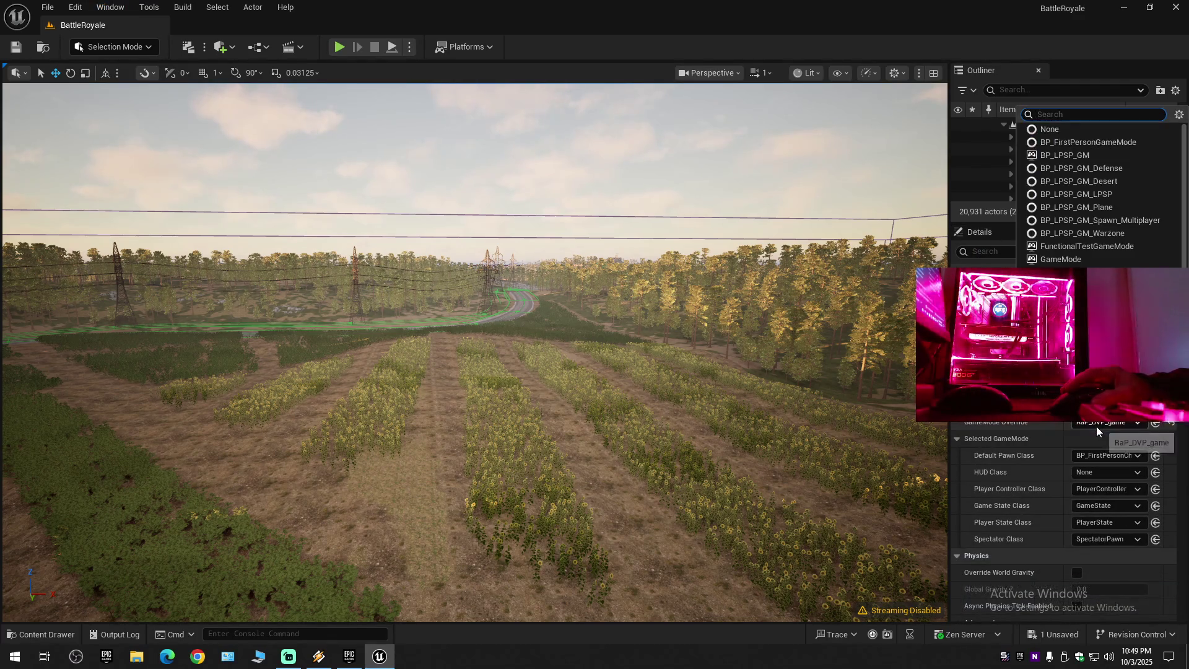
pyautogui.click(1102, 221)
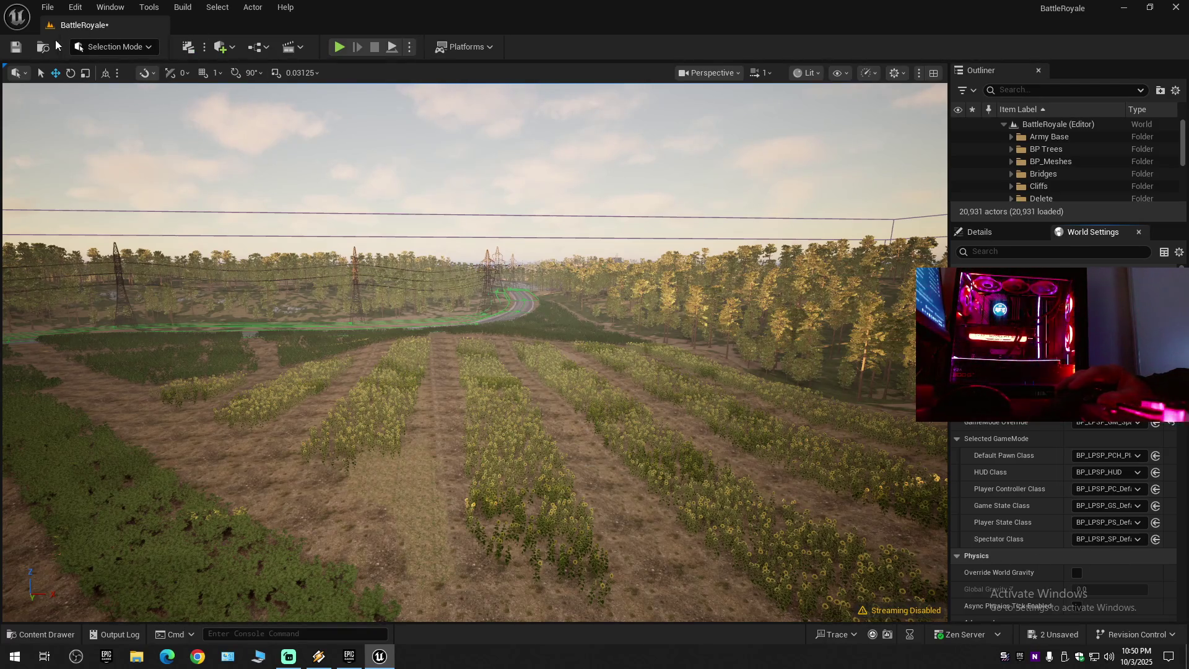
pyautogui.hotkey('ctrl', 's')
# Step: Save all unsaved assets with File > Save All
pyautogui.click(57, 10)
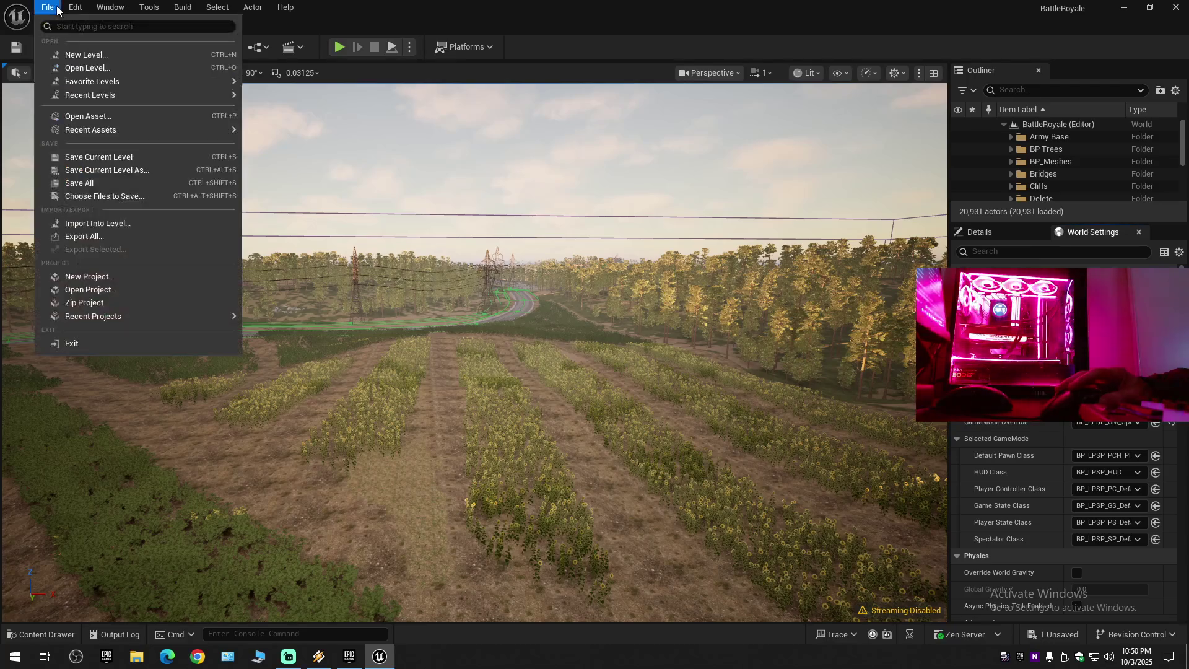
pyautogui.click(113, 158)
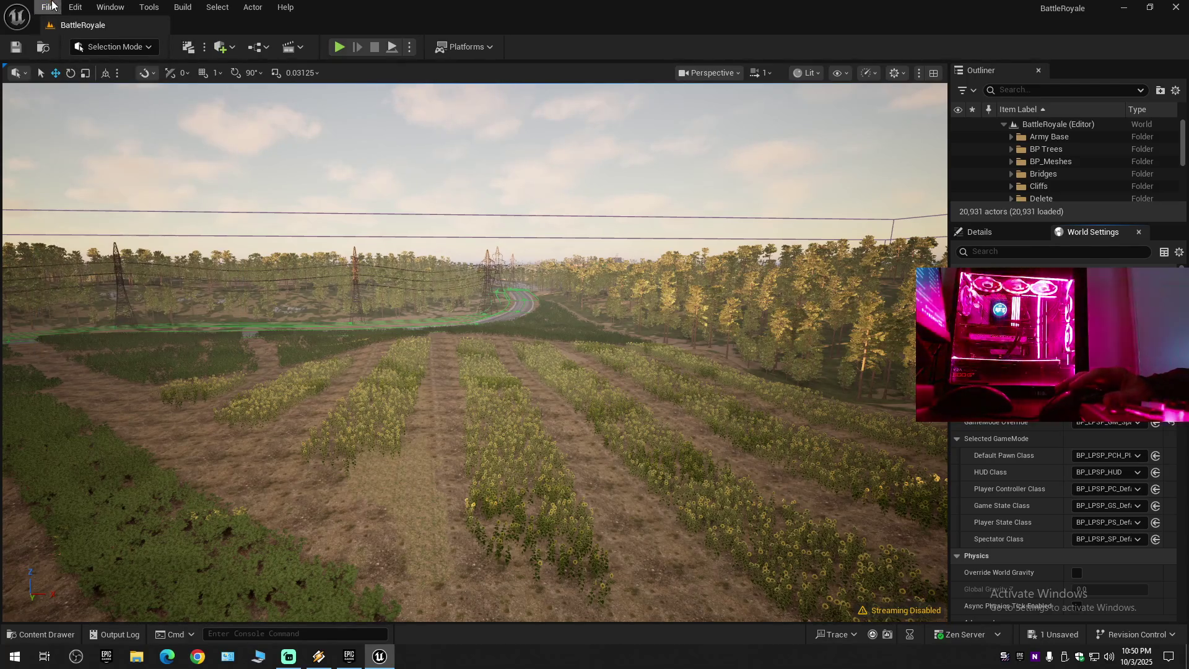
pyautogui.click(51, 5)
pyautogui.click(89, 182)
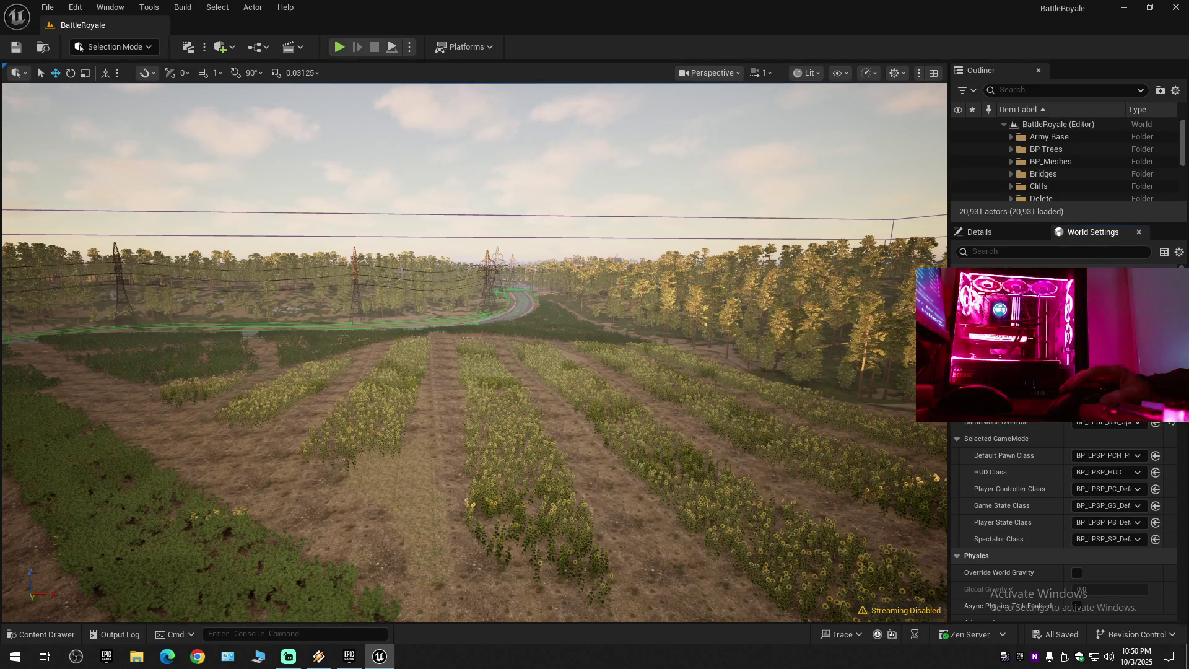
pyautogui.click(75, 7)
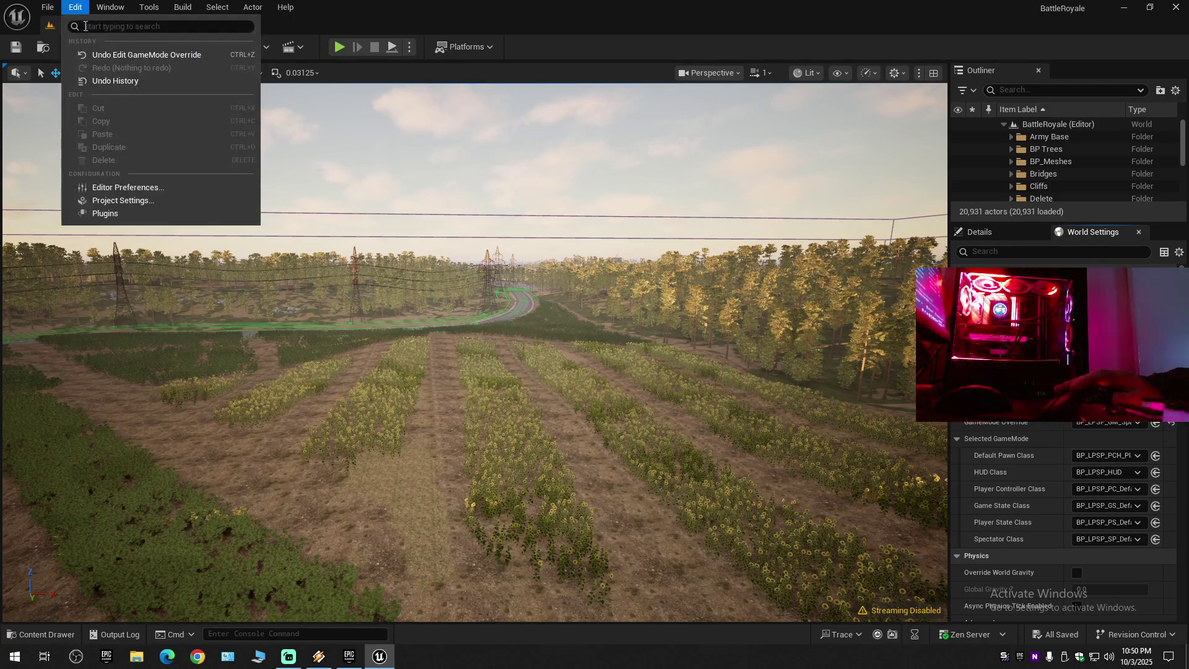
# Step: In Project Settings > Maps & Modes, locate the default pawn and open BP_LPSP_PCH_Player
pyautogui.click(109, 211)
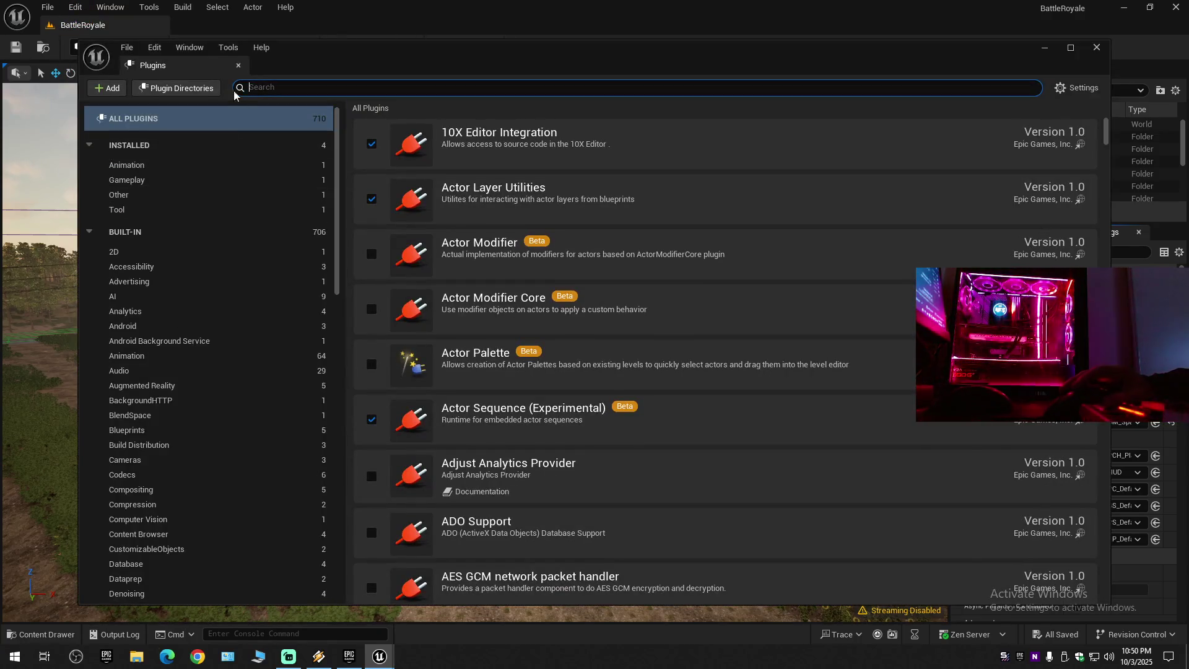
pyautogui.click(239, 66)
pyautogui.click(73, 8)
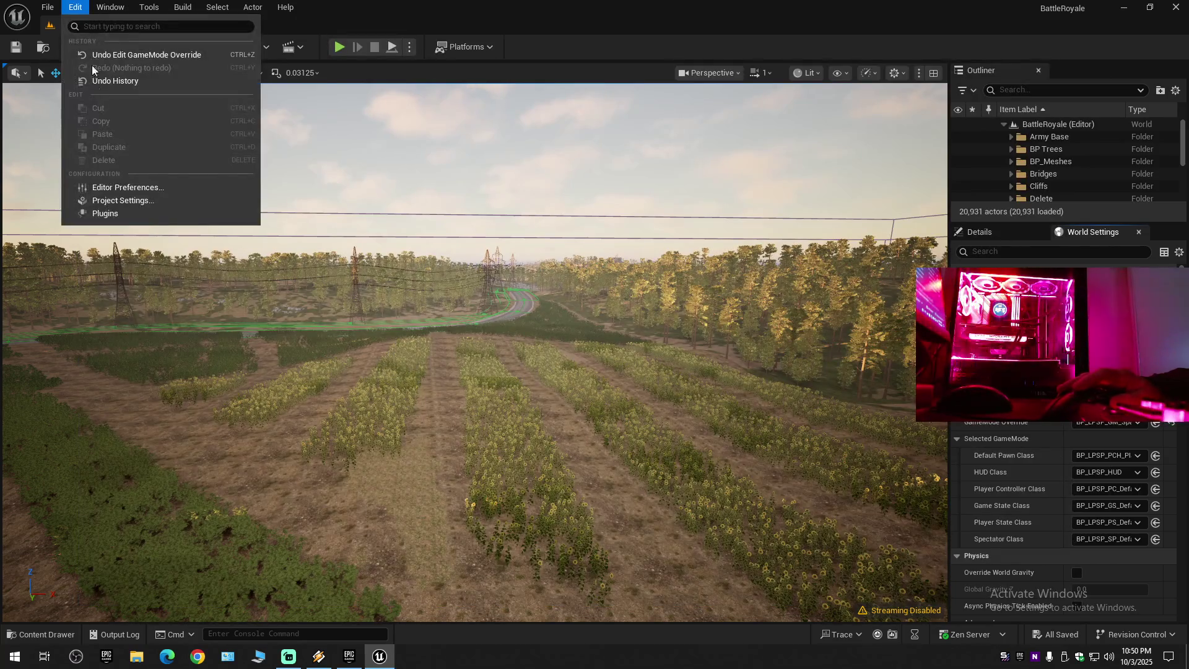
pyautogui.click(110, 202)
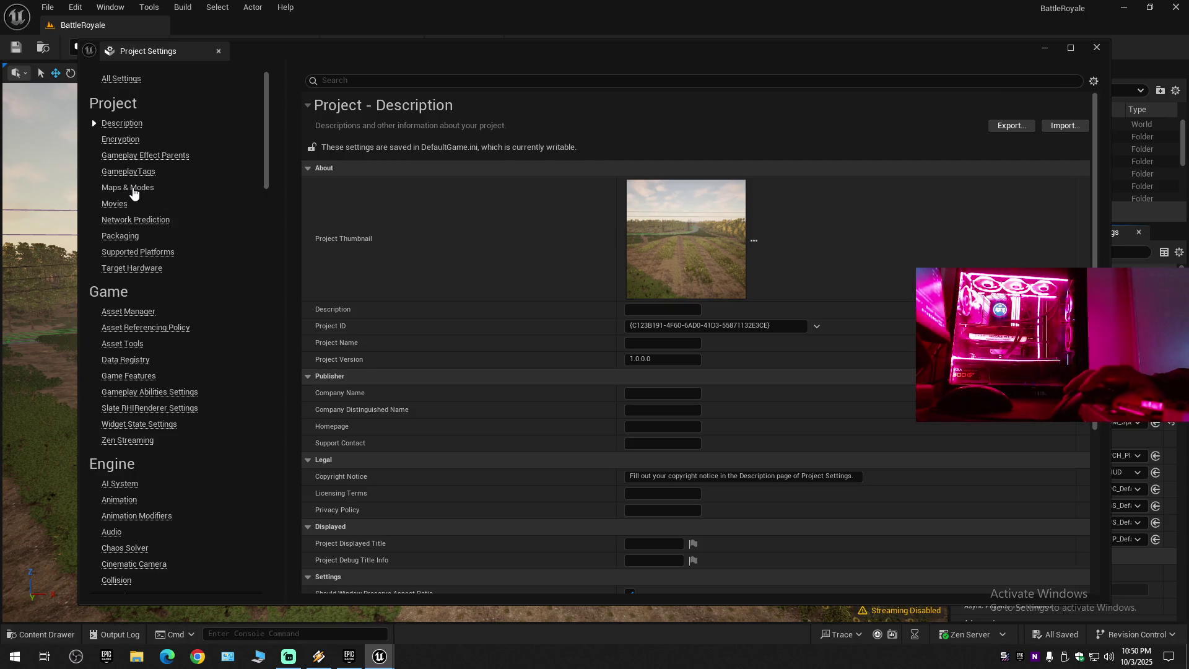
pyautogui.click(133, 193)
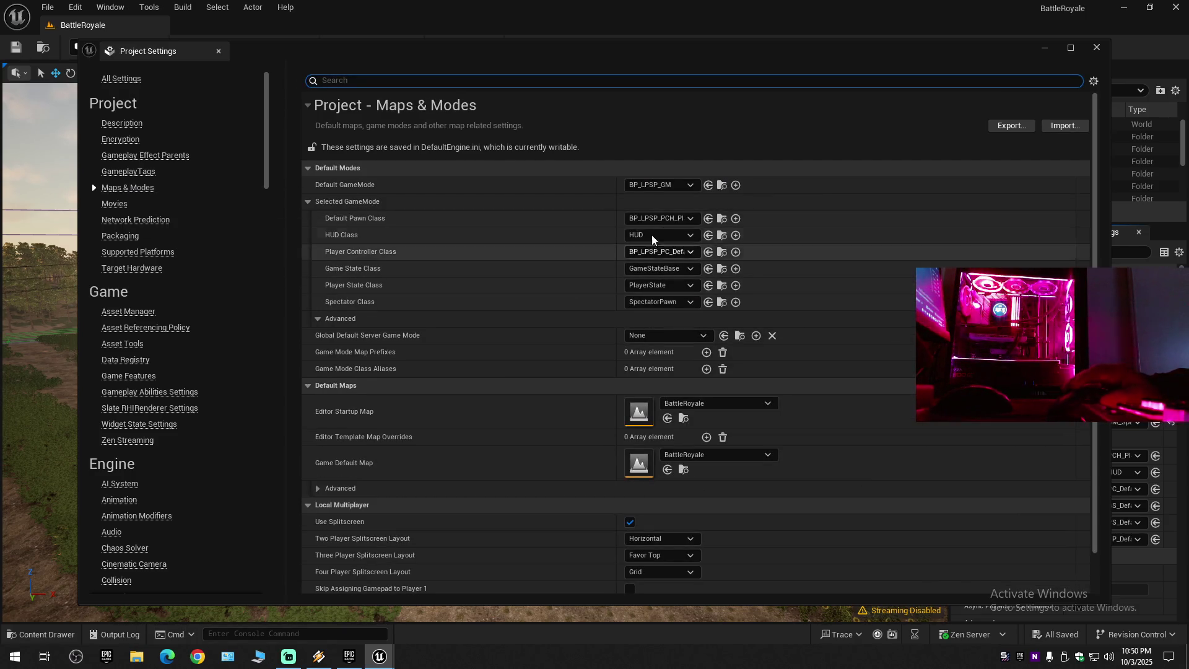
pyautogui.click(722, 219)
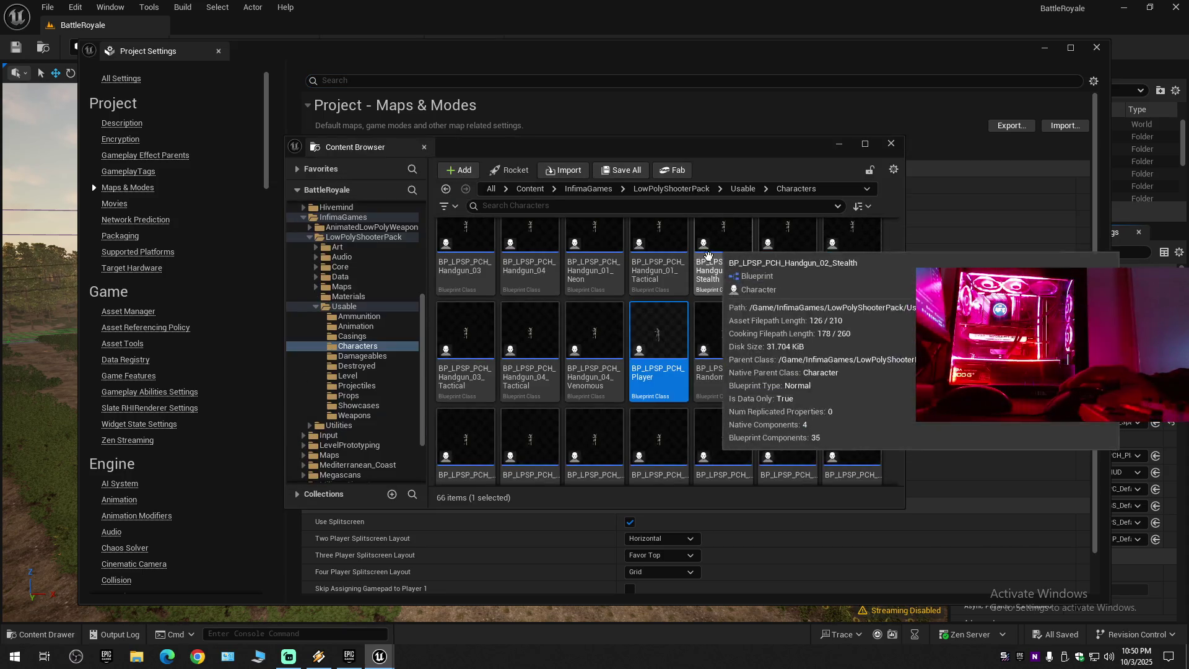
pyautogui.doubleClick(653, 348)
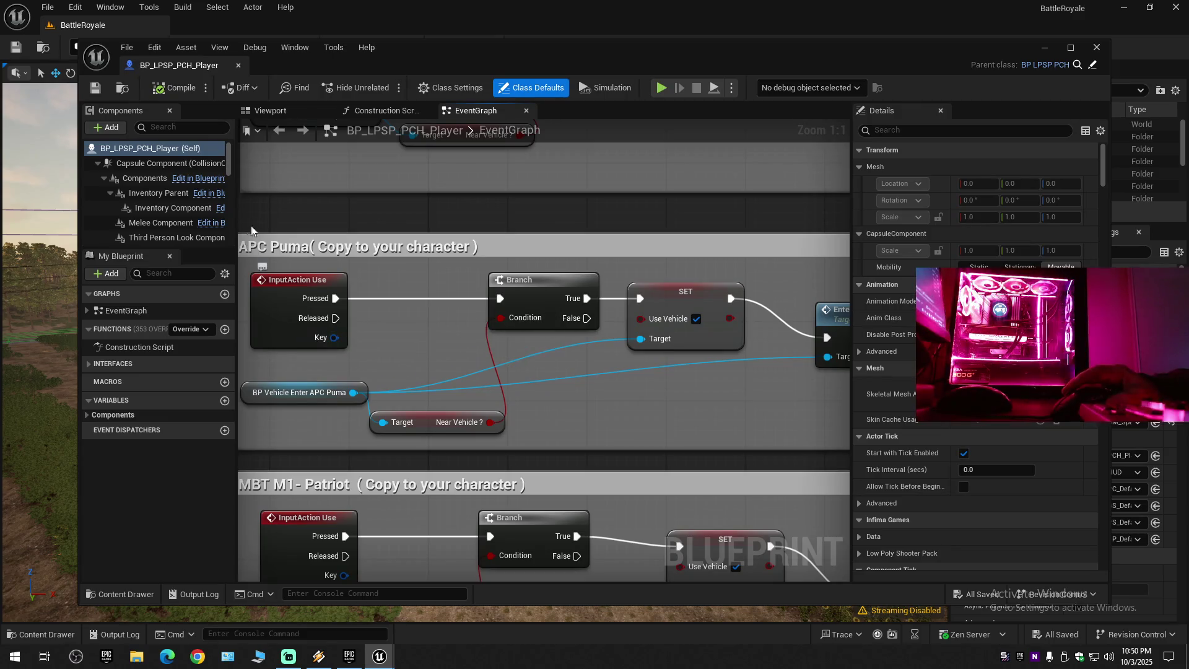
# Step: Inspect the AH_Sparrow, APC_Puma1, MBT_M1_Patriot, Tow_Launcher1 and LSV_Rhino1 vehicle-enter components
pyautogui.moveTo(229, 157); pyautogui.dragTo(244, 221)
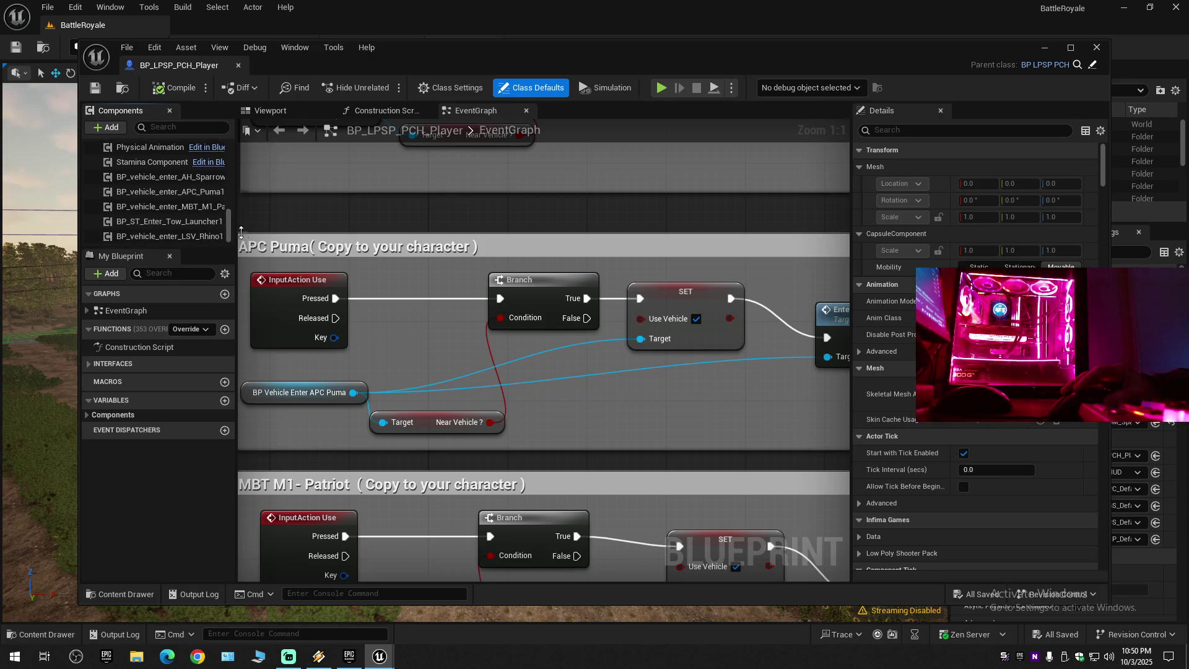
pyautogui.click(150, 179)
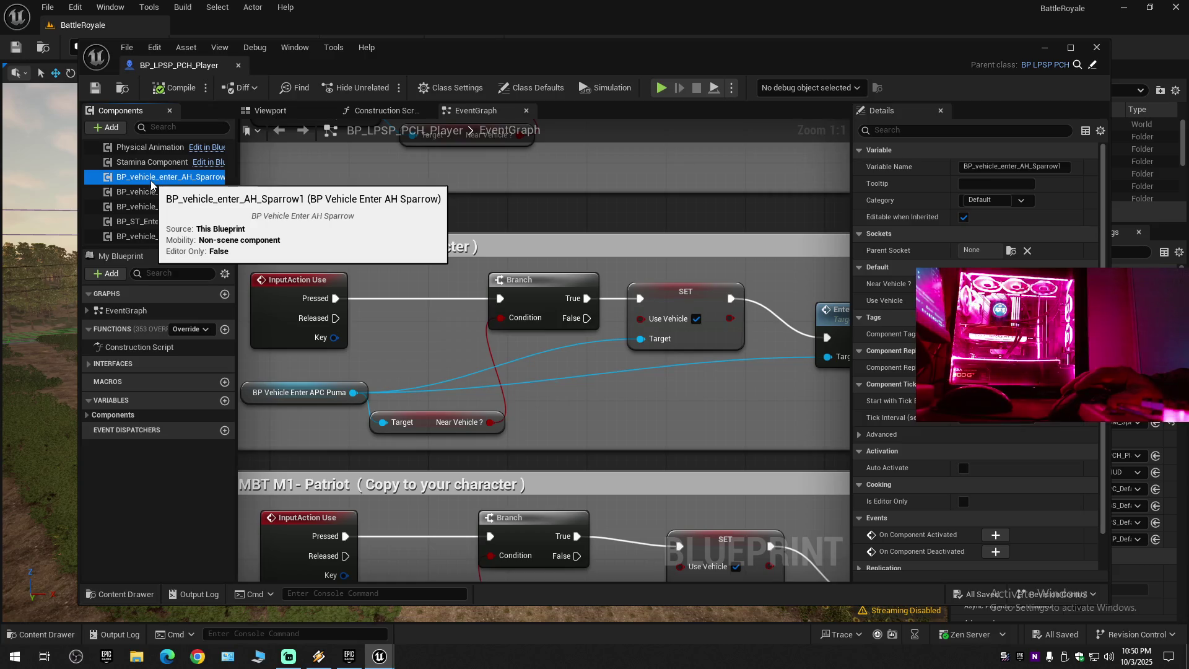
pyautogui.click(189, 192)
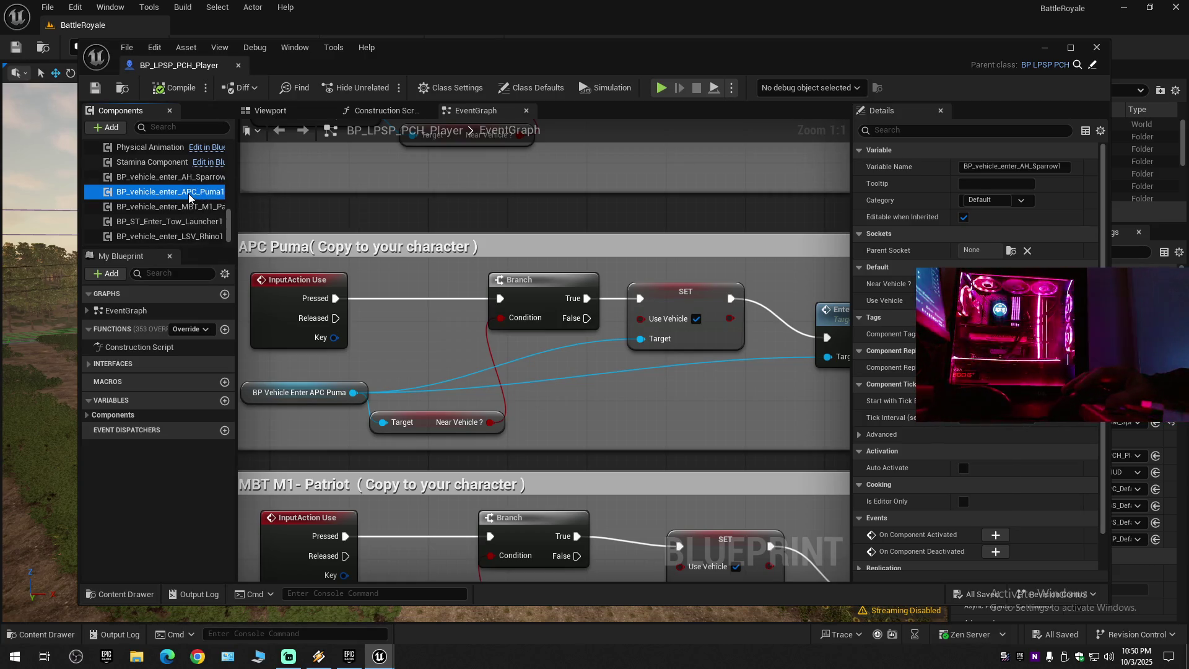
pyautogui.click(188, 208)
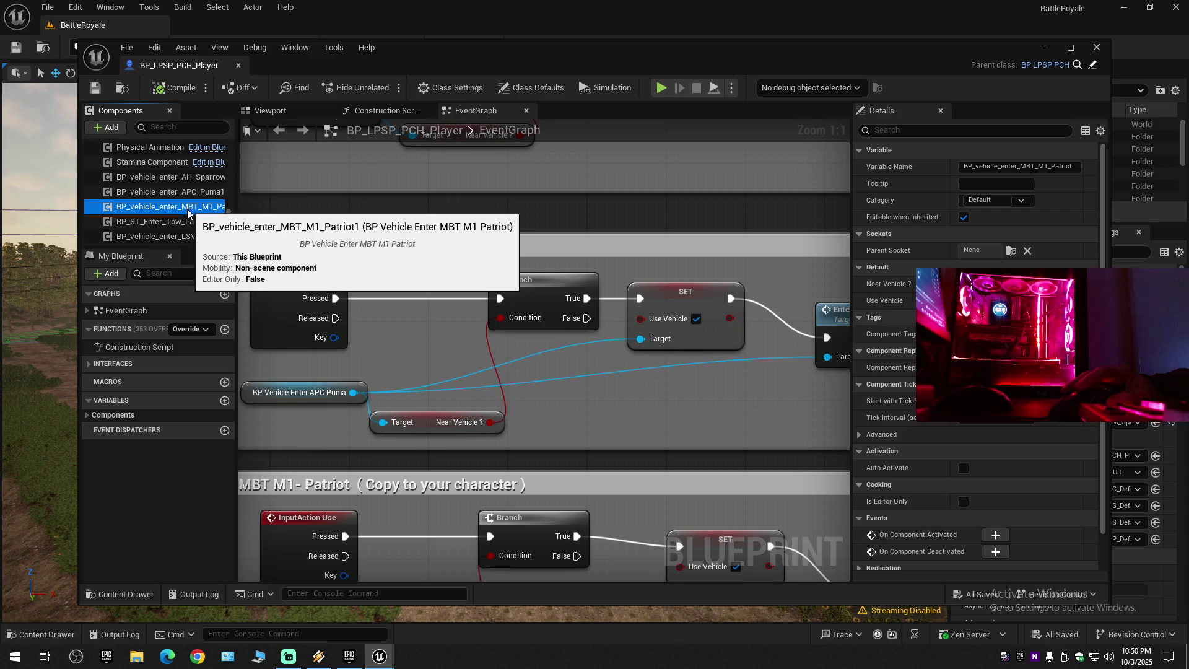
pyautogui.click(189, 222)
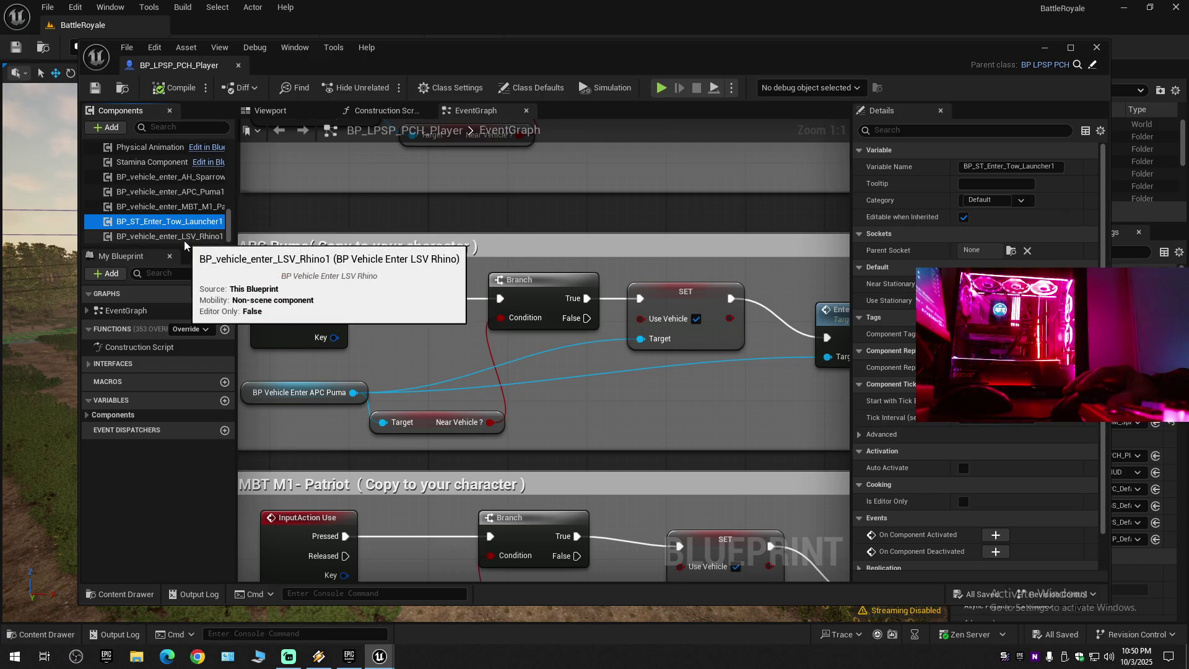
pyautogui.click(184, 236)
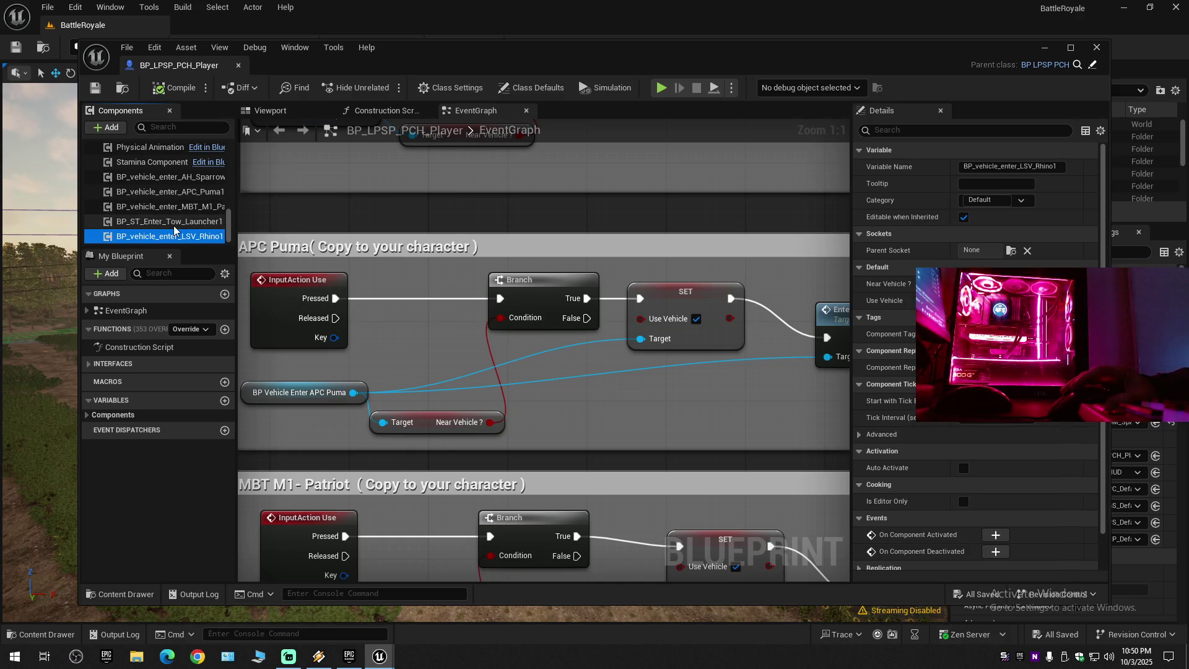
# Step: Zoom out and pan the Event Graph to frame all vehicle blocks, then open the Content Drawer
pyautogui.scroll(-5, 409, 441)
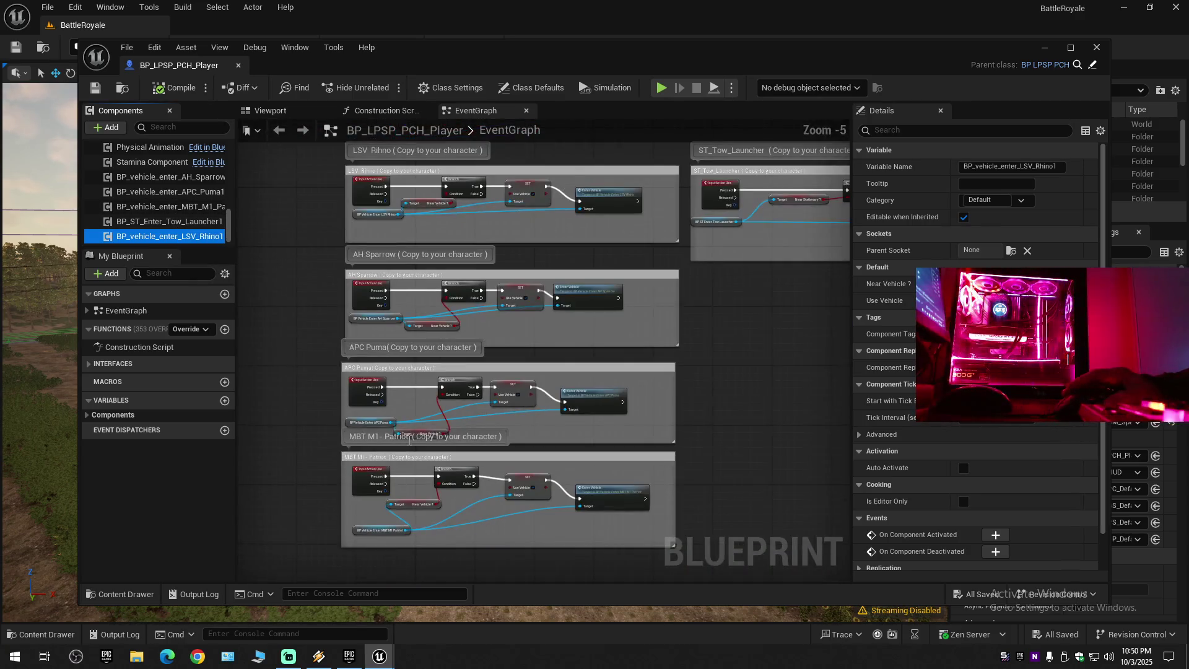
pyautogui.scroll(-2, 621, 437)
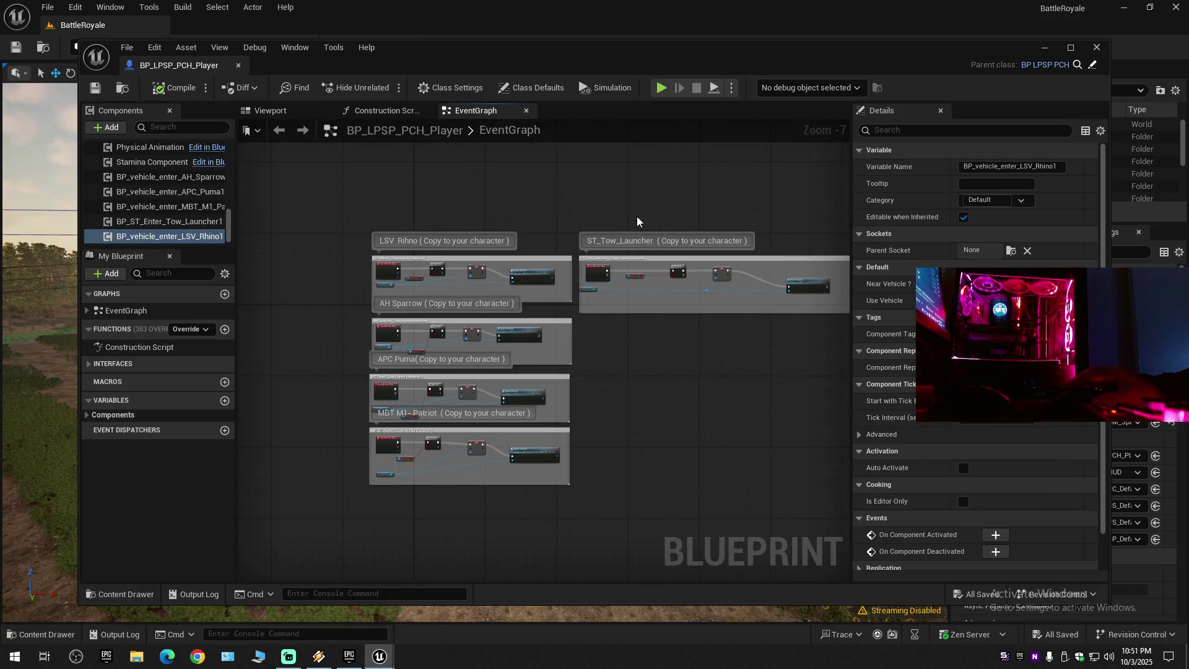
pyautogui.moveTo(632, 369); pyautogui.dragTo(585, 369)
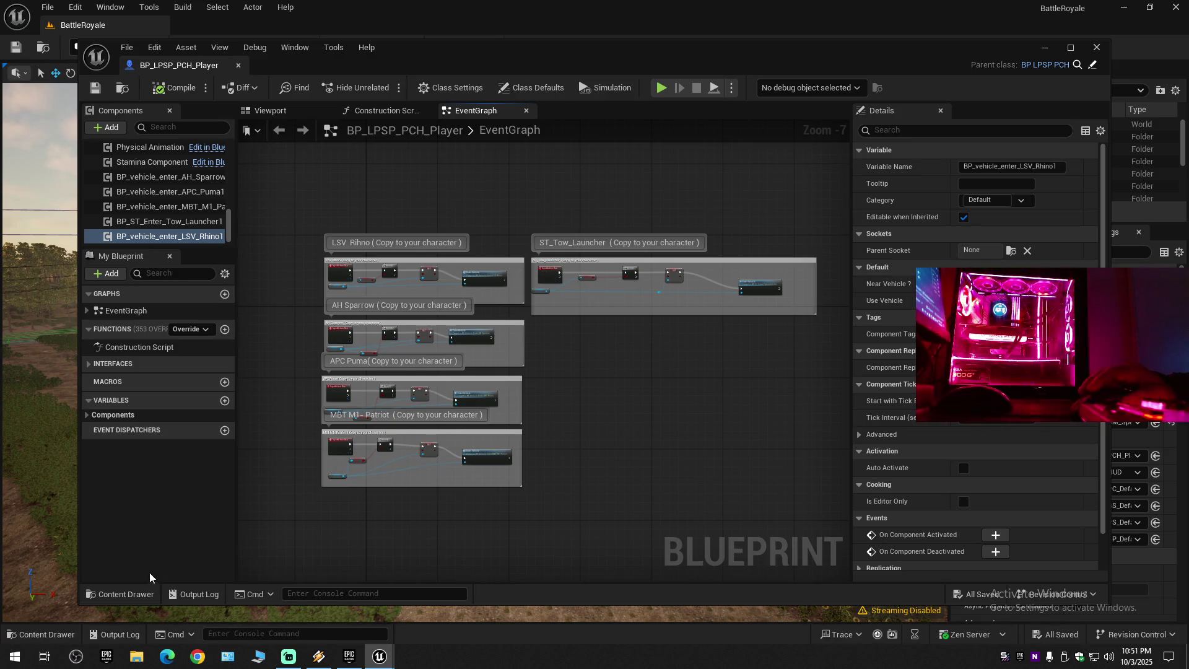
pyautogui.click(126, 594)
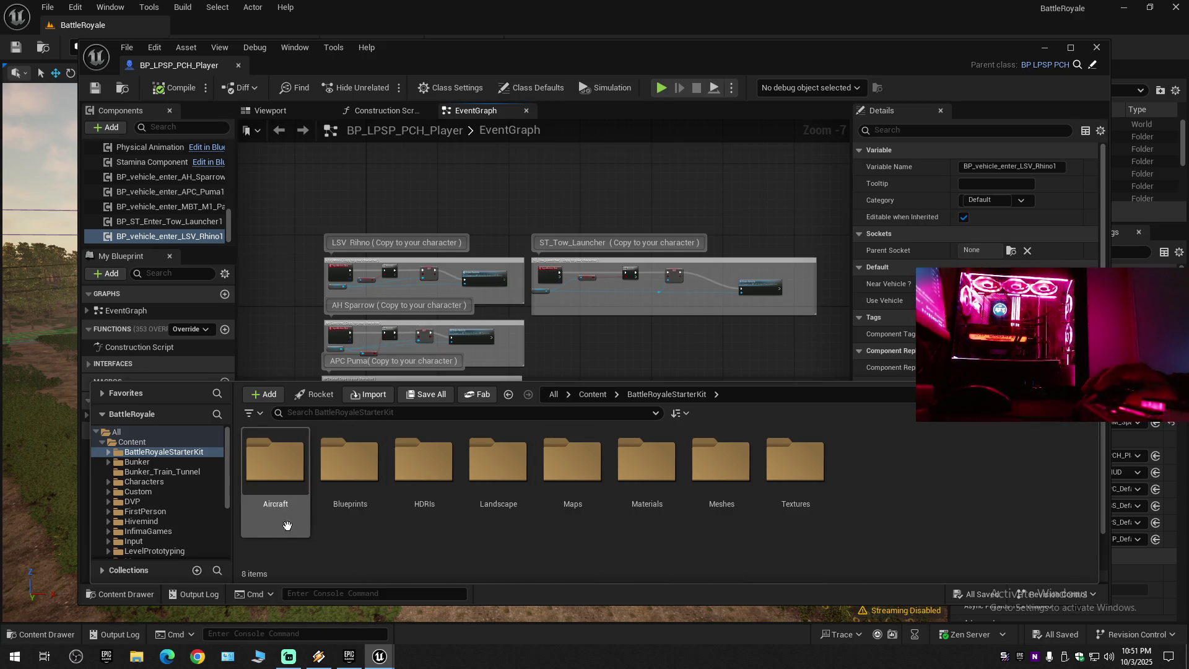
# Step: Browse the DVP pack into the DV_MBT_M1_Patriot Blueprints folder
pyautogui.click(148, 503)
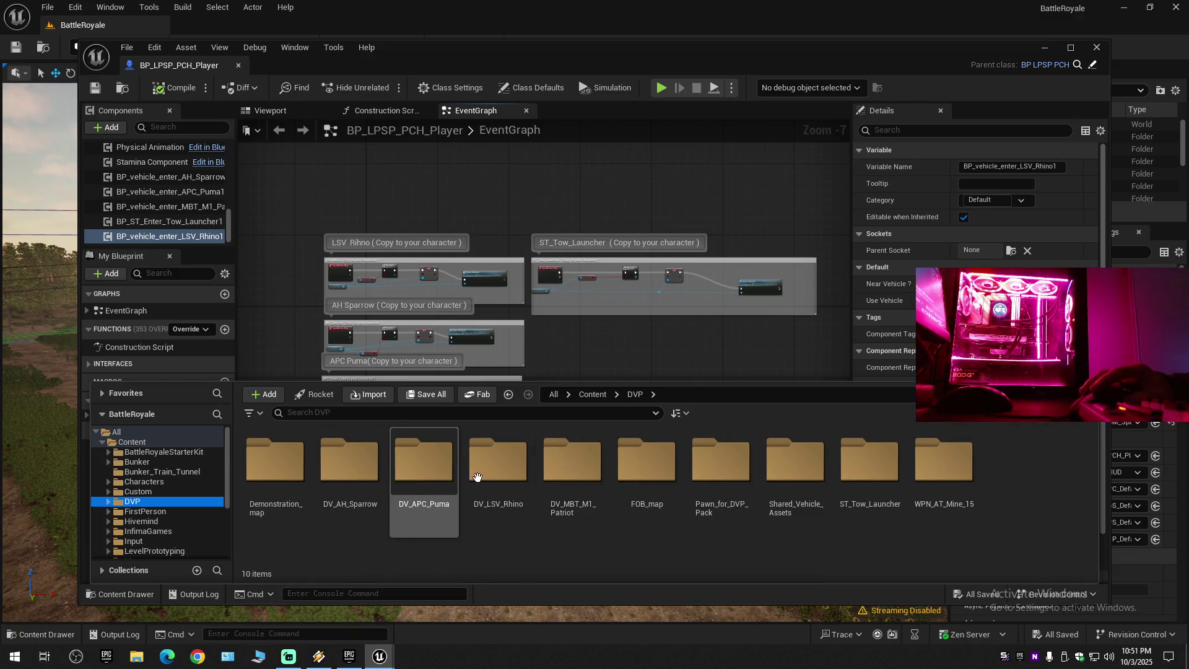
pyautogui.doubleClick(559, 479)
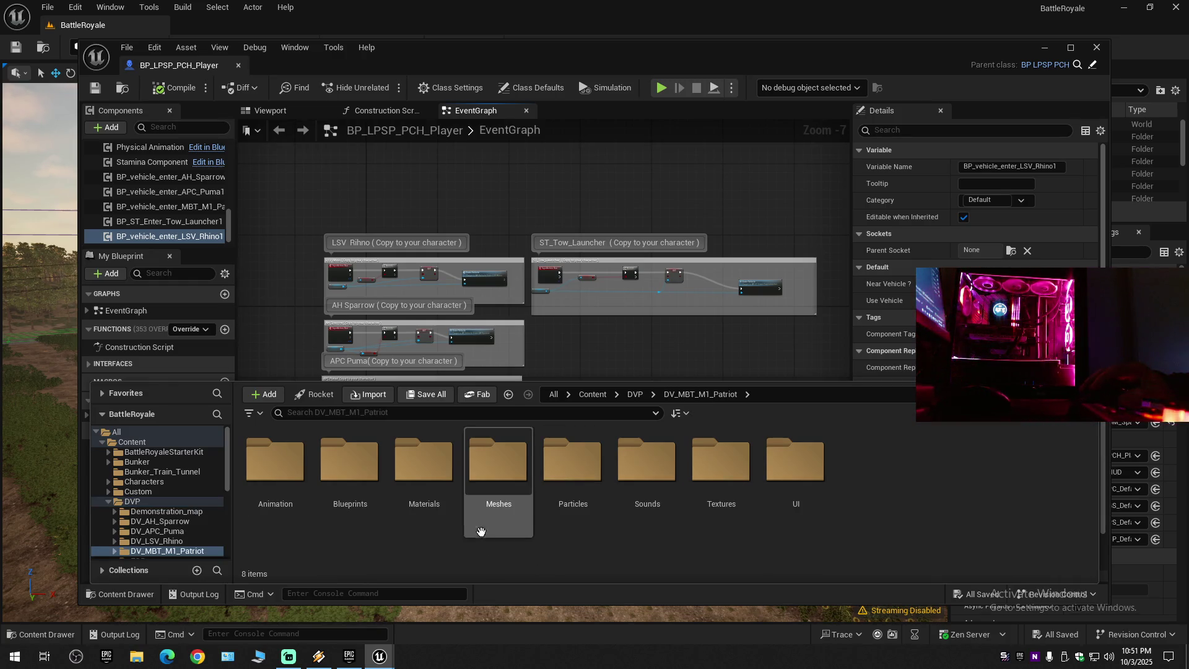
pyautogui.doubleClick(344, 480)
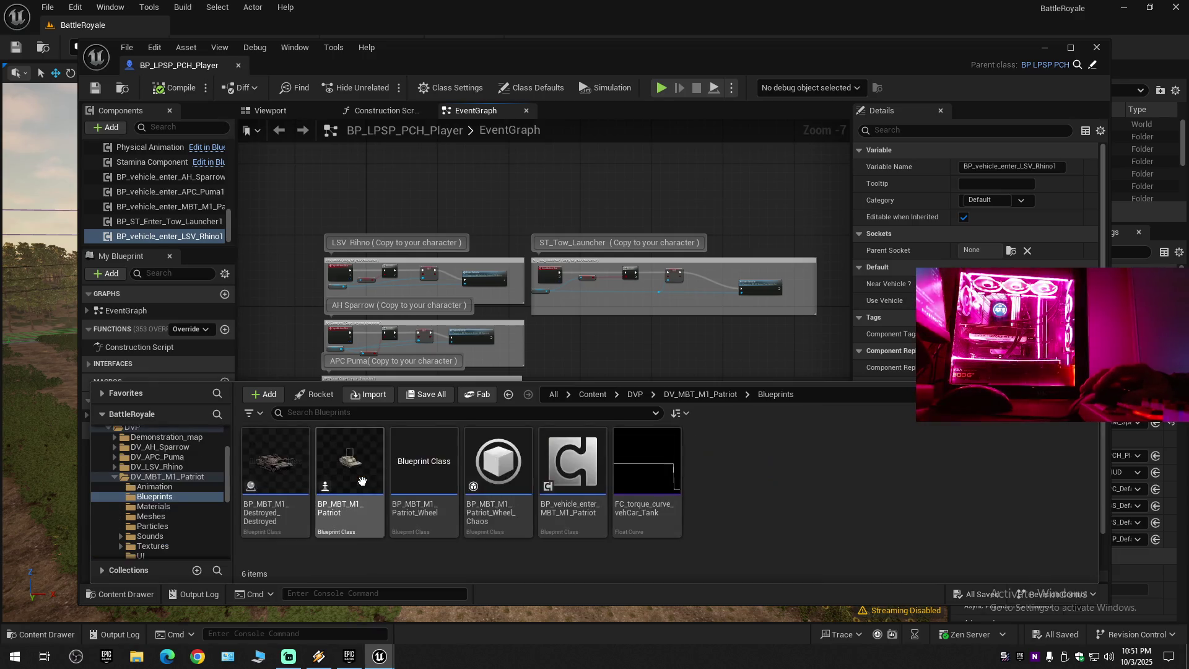
pyautogui.moveTo(548, 491)
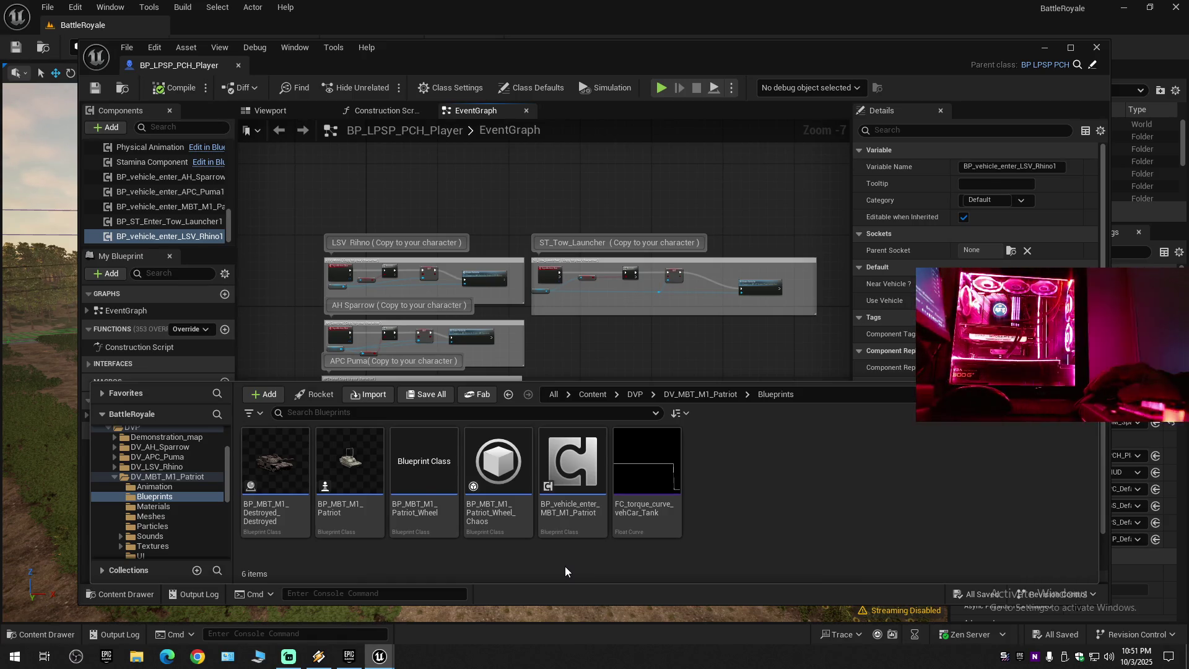
pyautogui.hotkey('alt', 'Left')
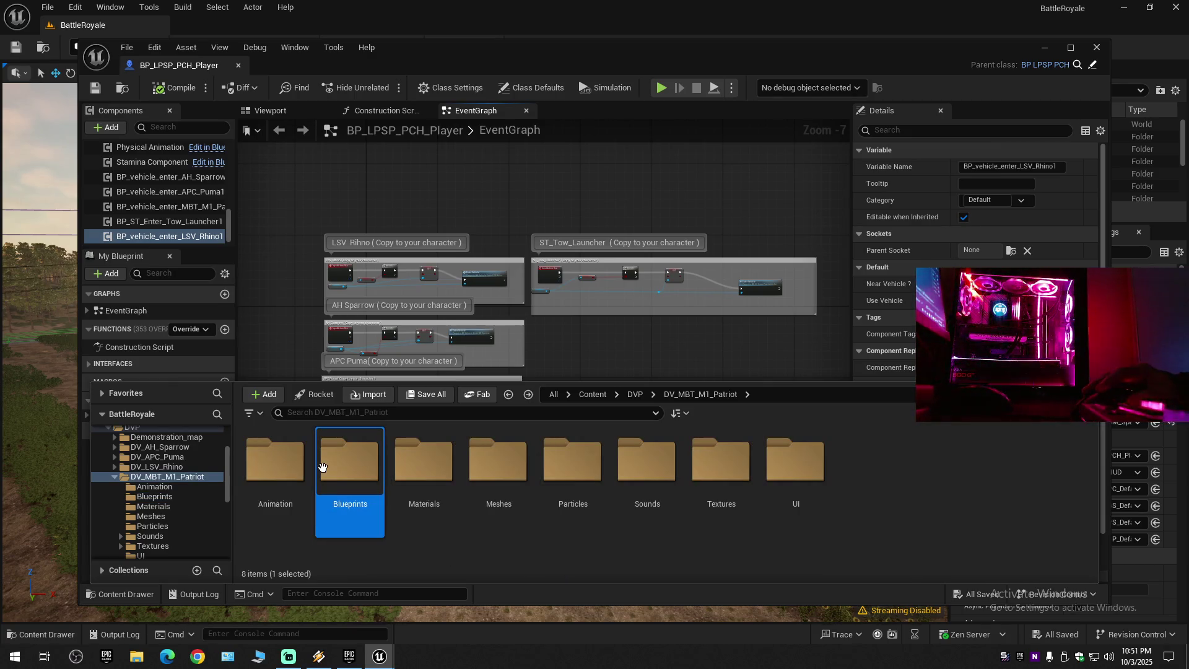
pyautogui.doubleClick(323, 468)
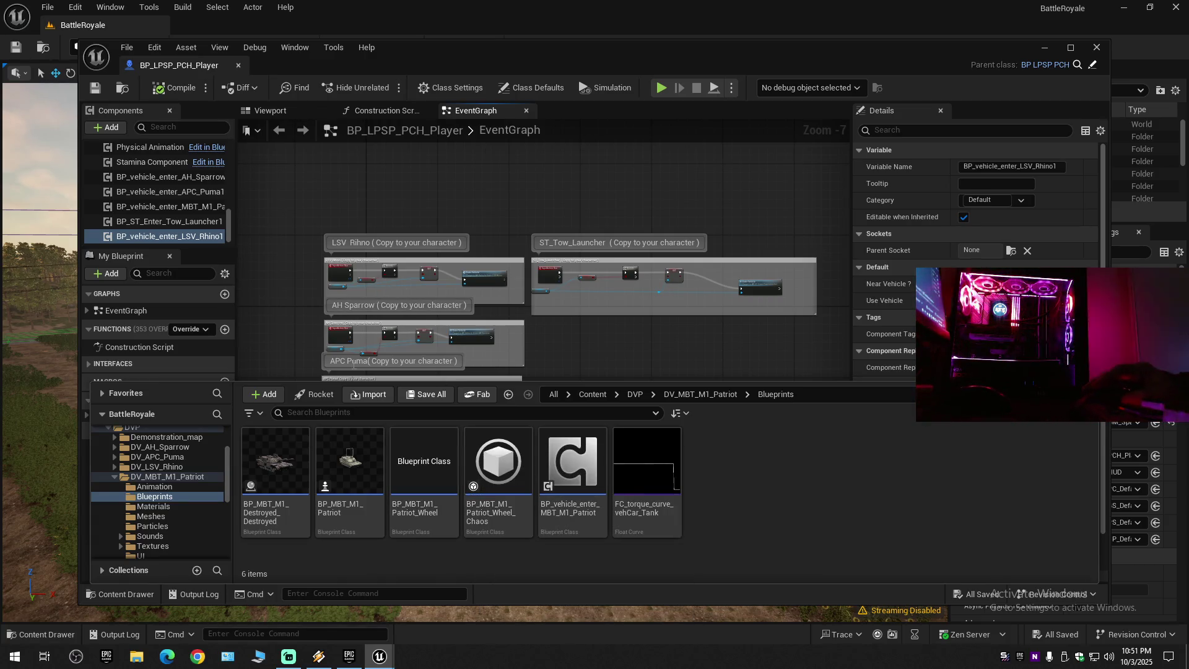
# Step: Go back to DVP and open Pawn_for_DVP_Pack > Blueprints
pyautogui.press('BackSpace')
pyautogui.press('BackSpace')
pyautogui.click(632, 491)
pyautogui.doubleClick(712, 482)
pyautogui.click(297, 457)
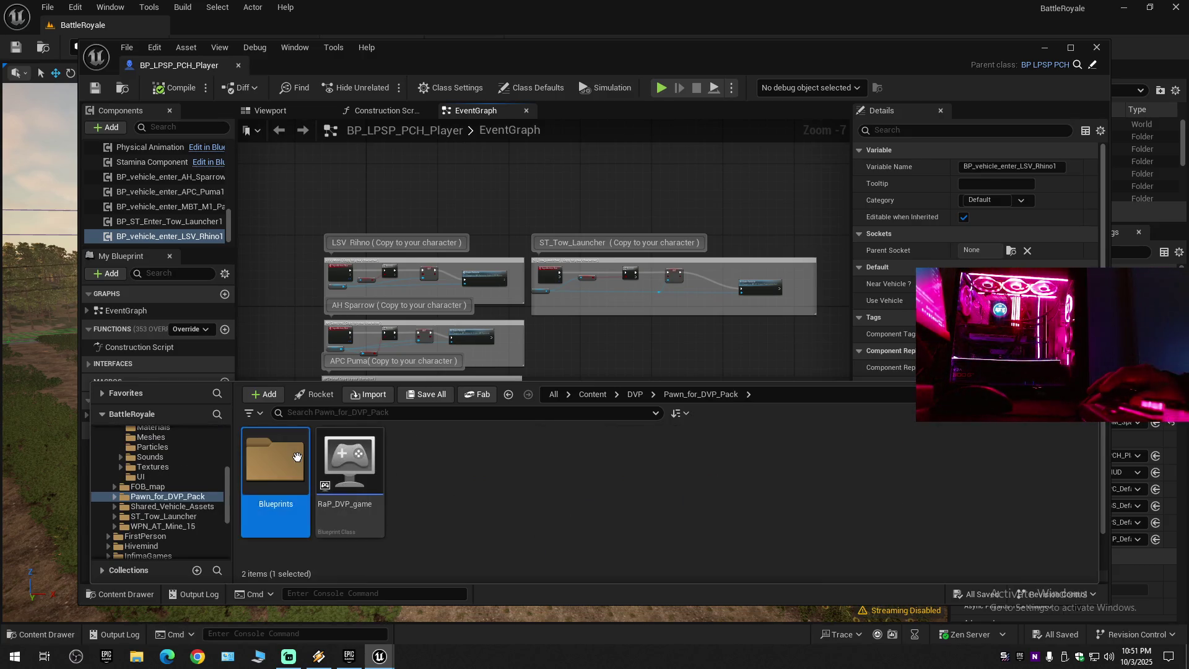
pyautogui.doubleClick(297, 457)
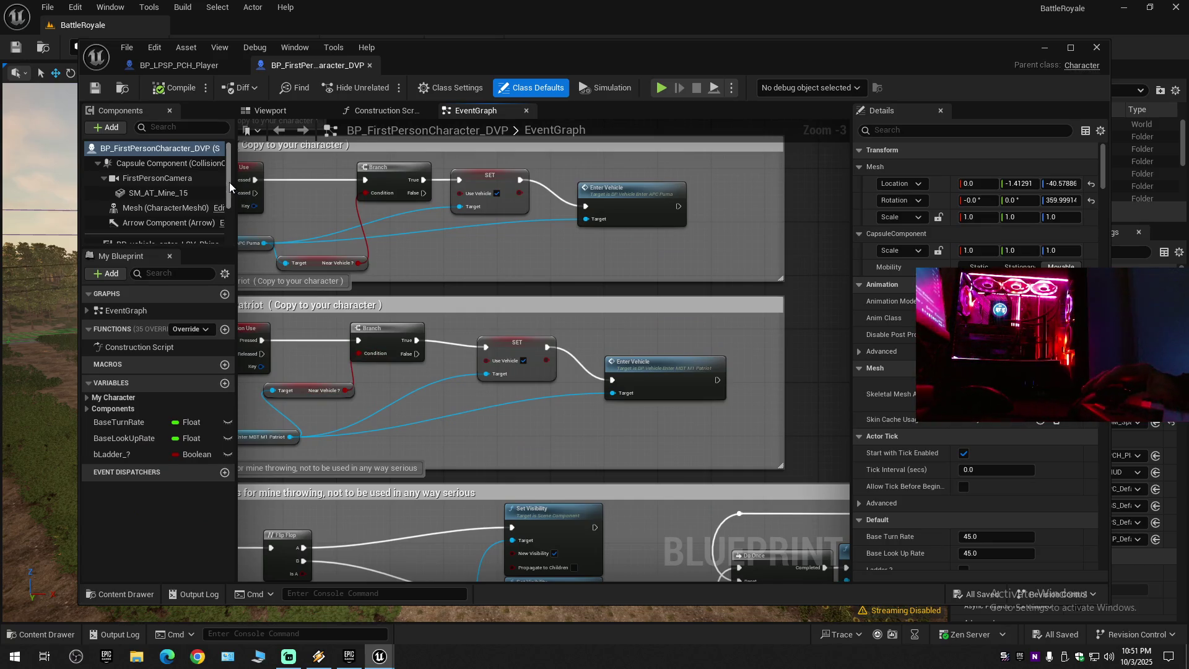
pyautogui.moveTo(229, 182); pyautogui.dragTo(223, 226)
pyautogui.click(163, 161)
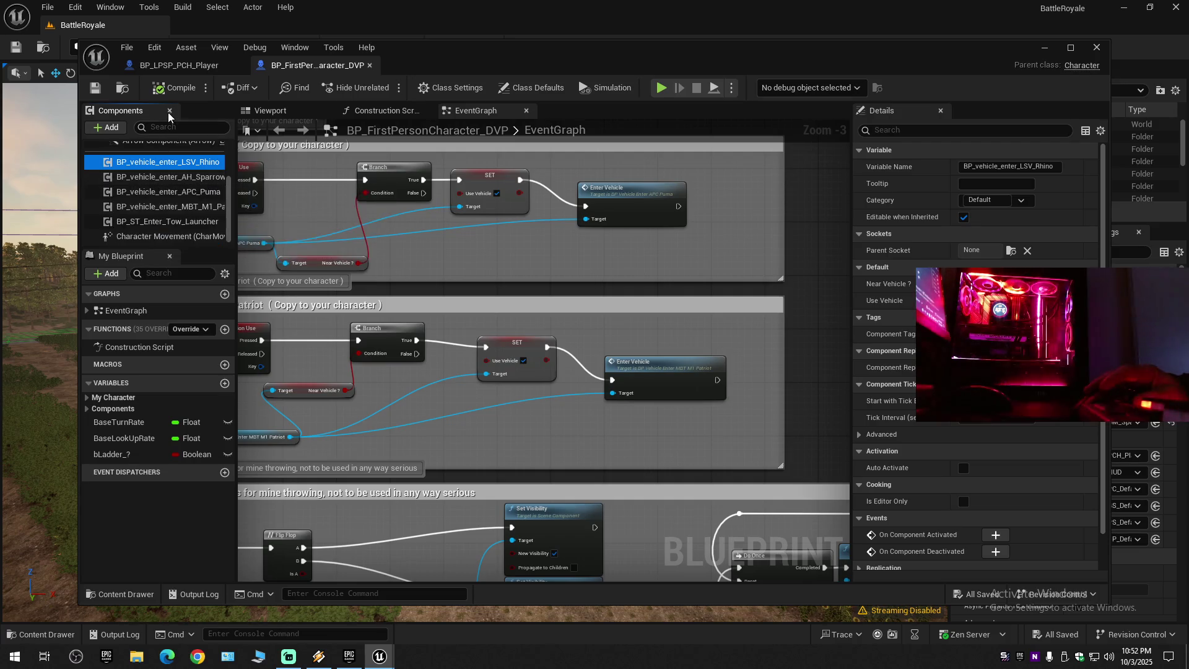
pyautogui.click(369, 65)
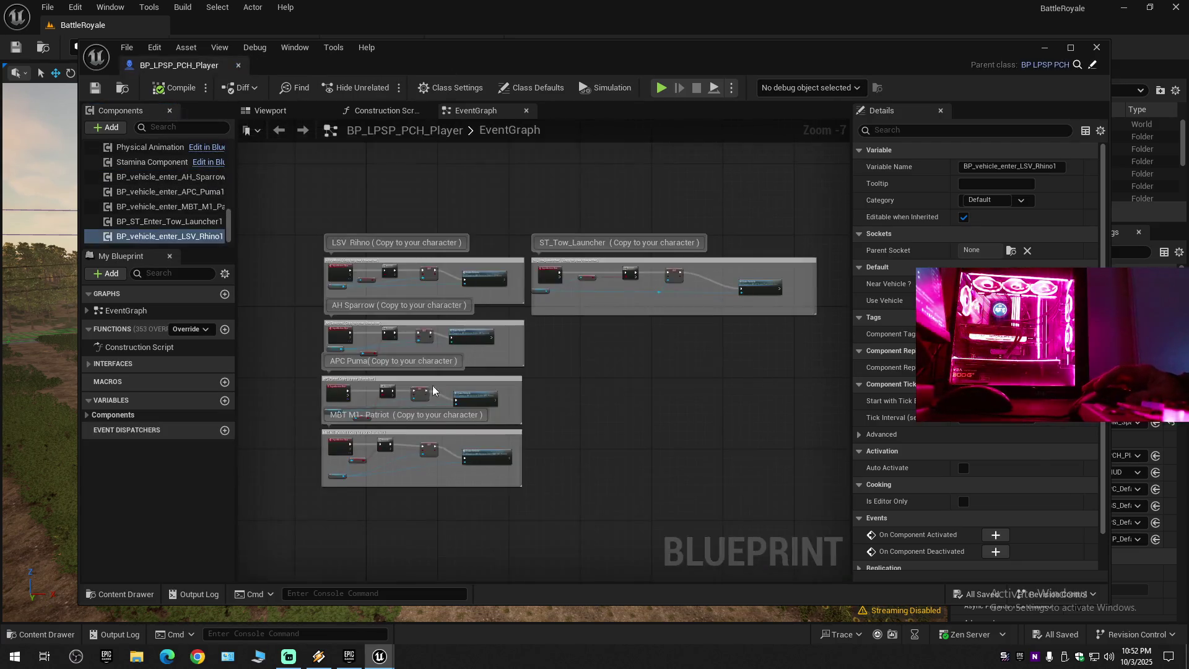
pyautogui.click(130, 594)
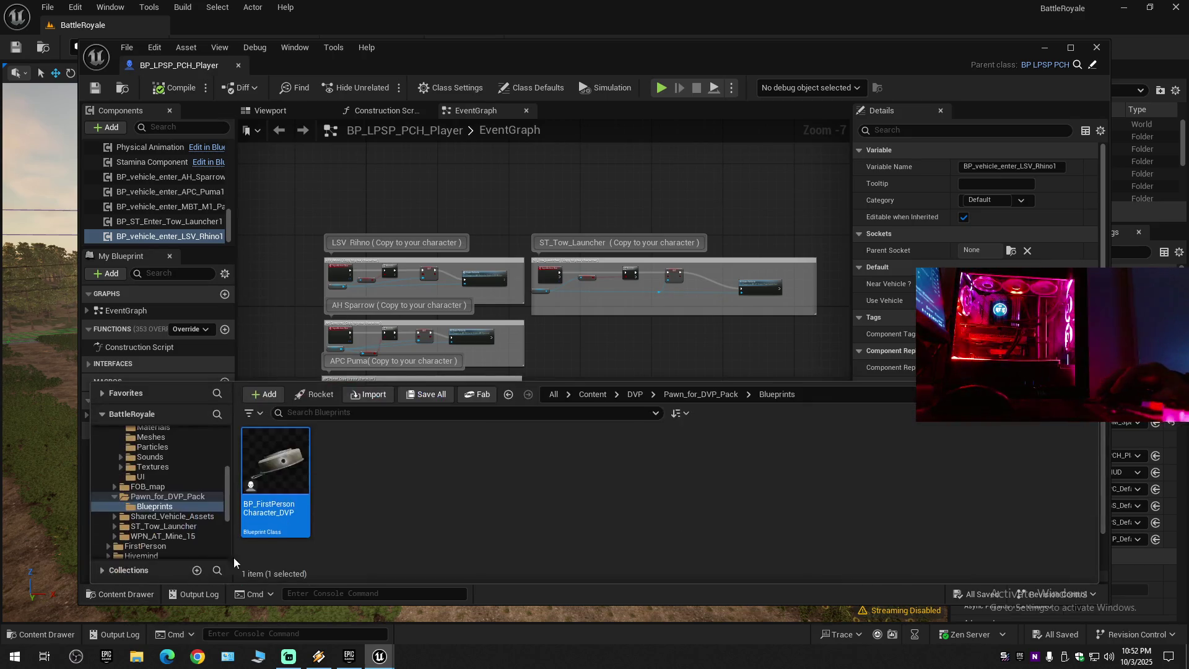
# Step: Add BP_vehicle_enter_MBT_M1_Patriot from DV_MBT_M1_Patriot/Blueprints as a player component
pyautogui.press('BackSpace')
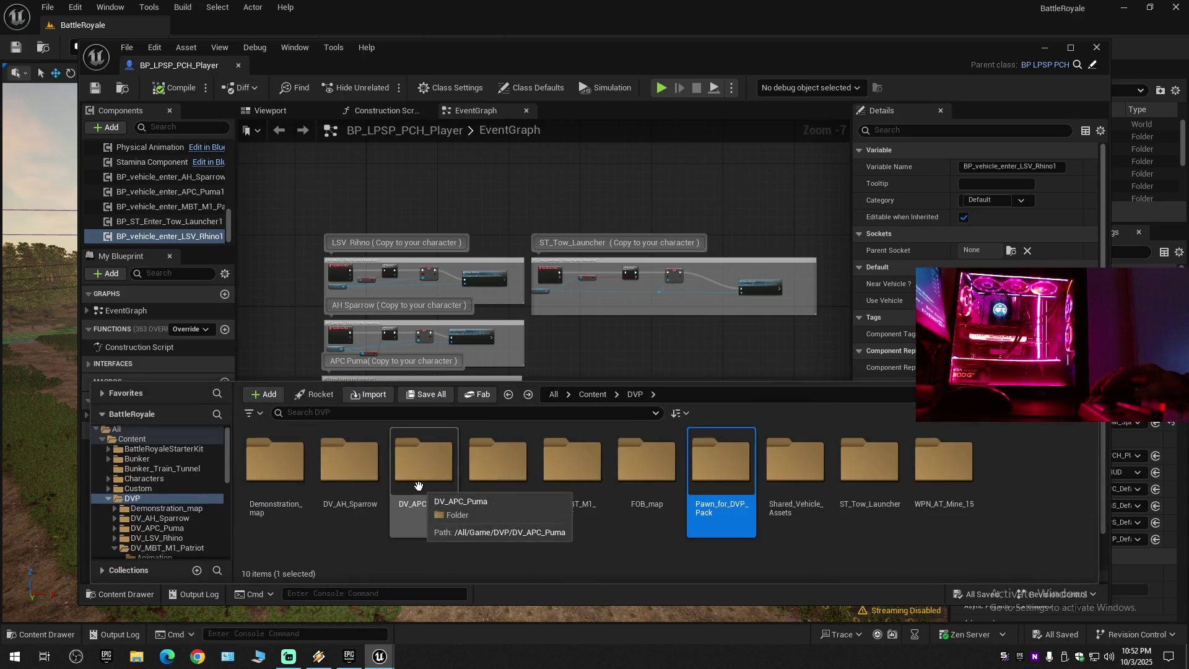
pyautogui.click(555, 478)
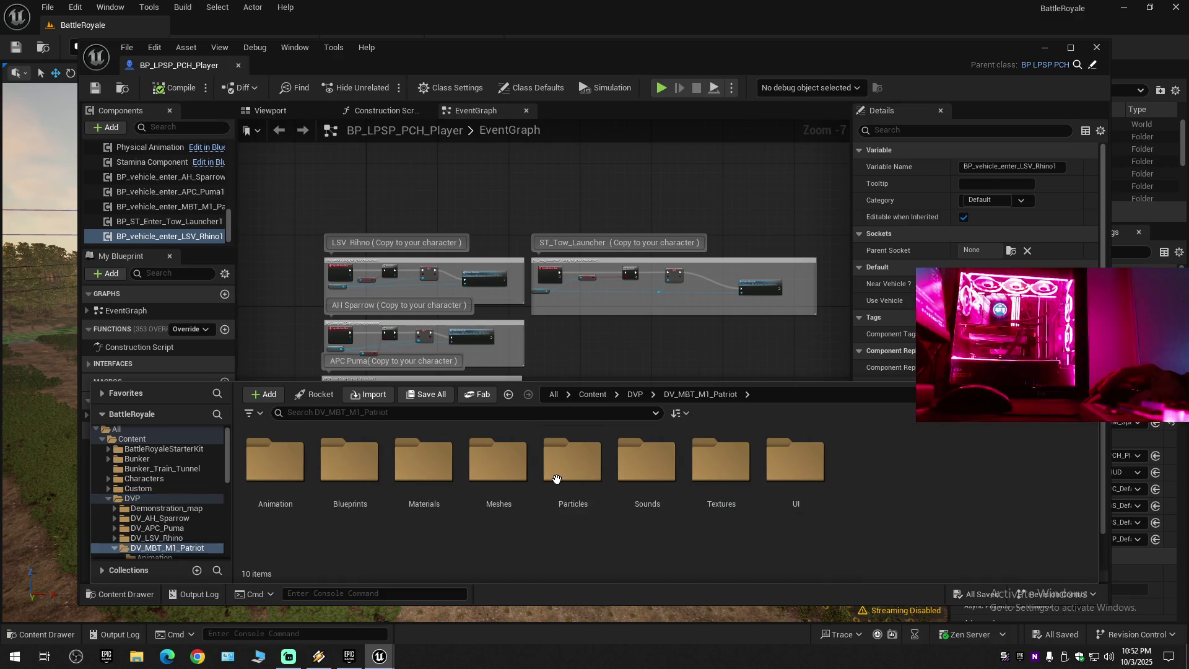
pyautogui.doubleClick(555, 479)
pyautogui.doubleClick(355, 485)
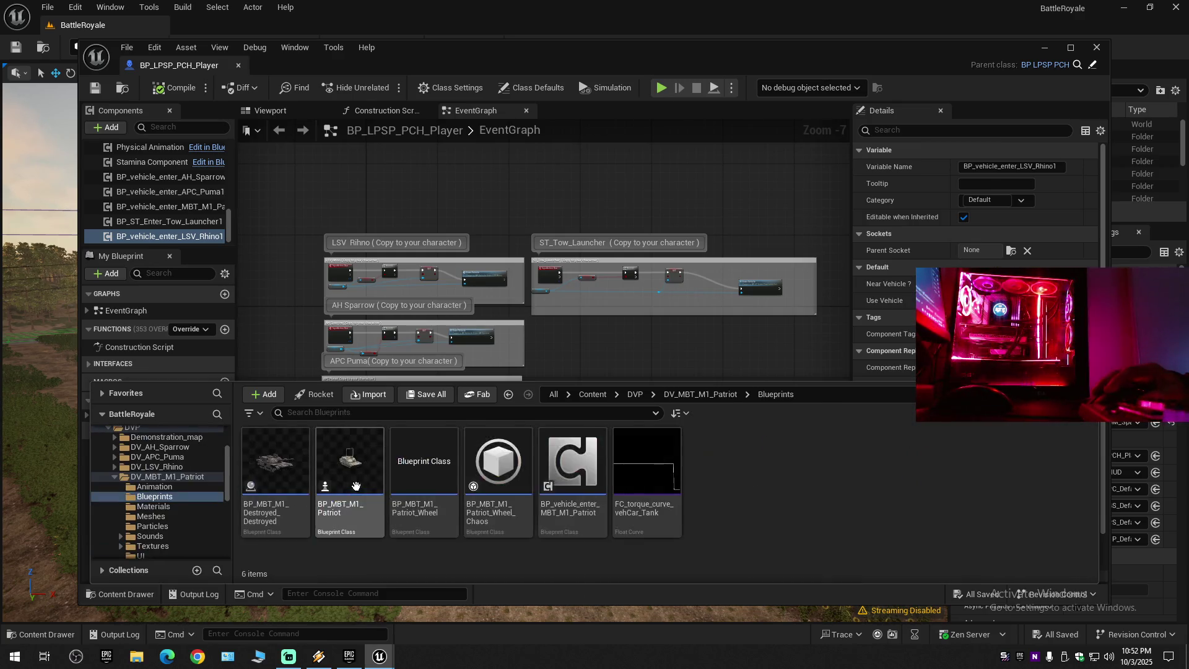
pyautogui.click(579, 483)
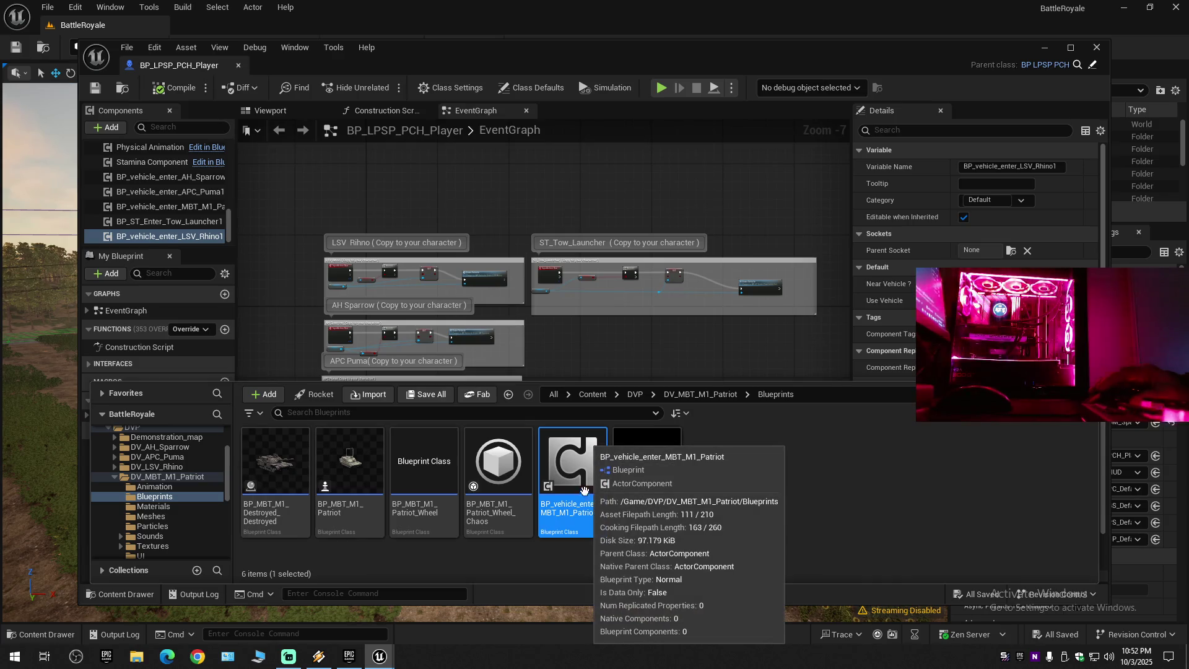
pyautogui.moveTo(579, 474)
pyautogui.mouseDown()
pyautogui.moveTo(462, 381)
pyautogui.moveTo(316, 313)
pyautogui.moveTo(165, 216)
pyautogui.mouseUp()
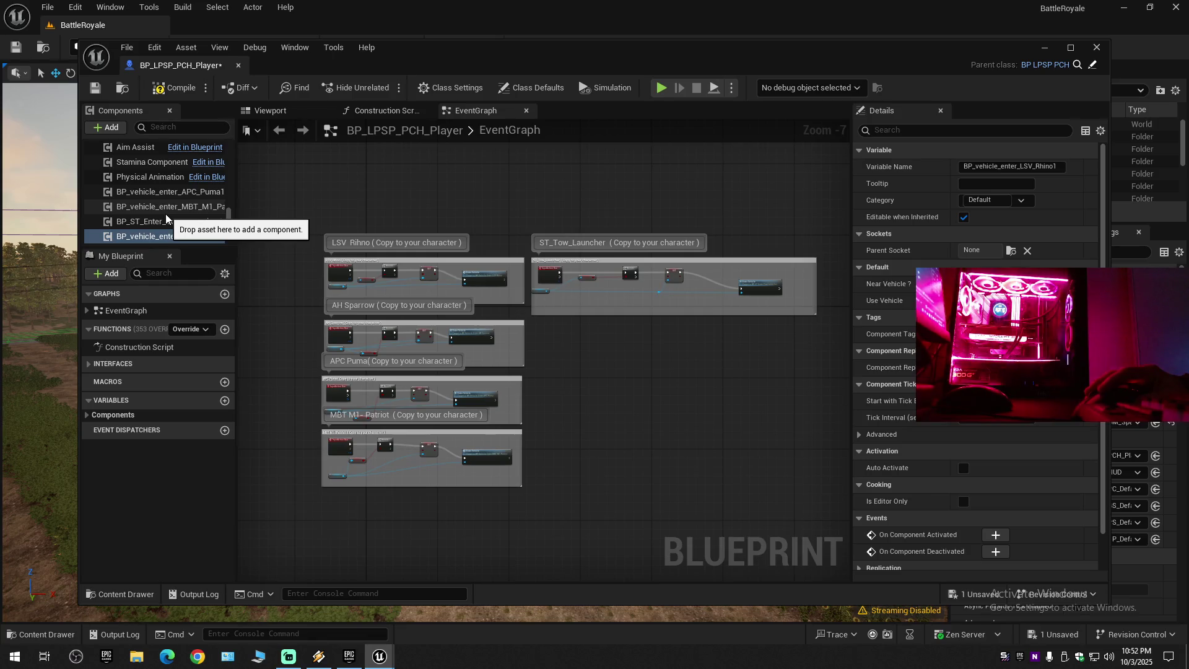
# Step: Delete the AH_Sparrow vehicle-enter component and compile the player blueprint
pyautogui.scroll(3, 187, 228)
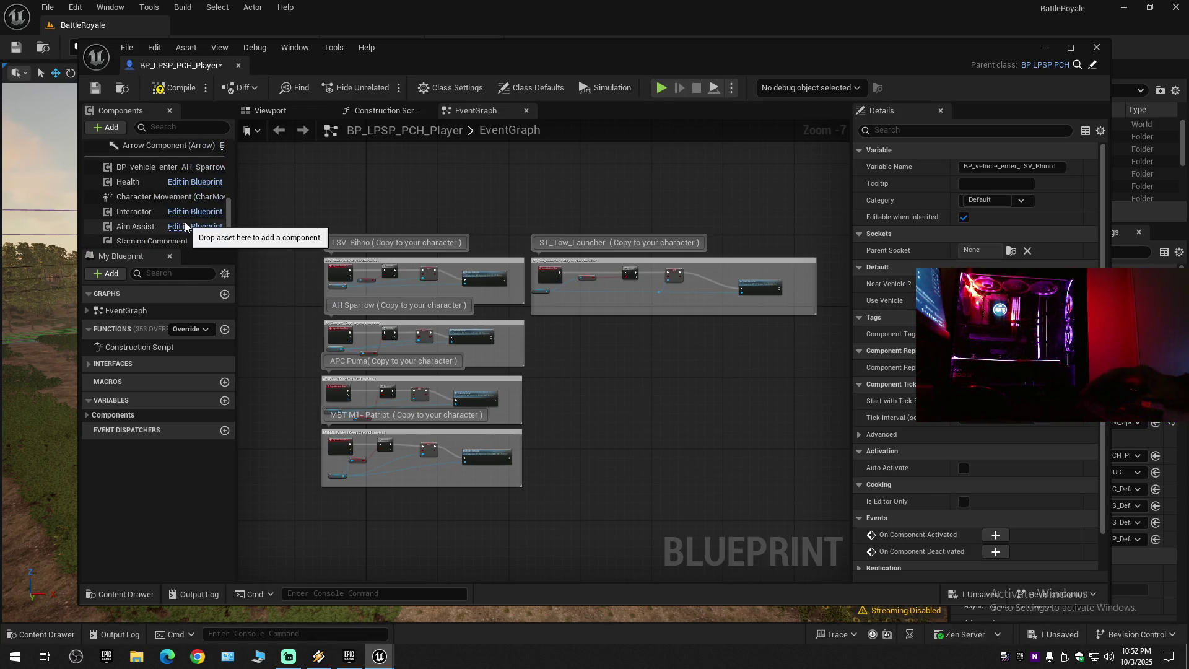
pyautogui.click(162, 167)
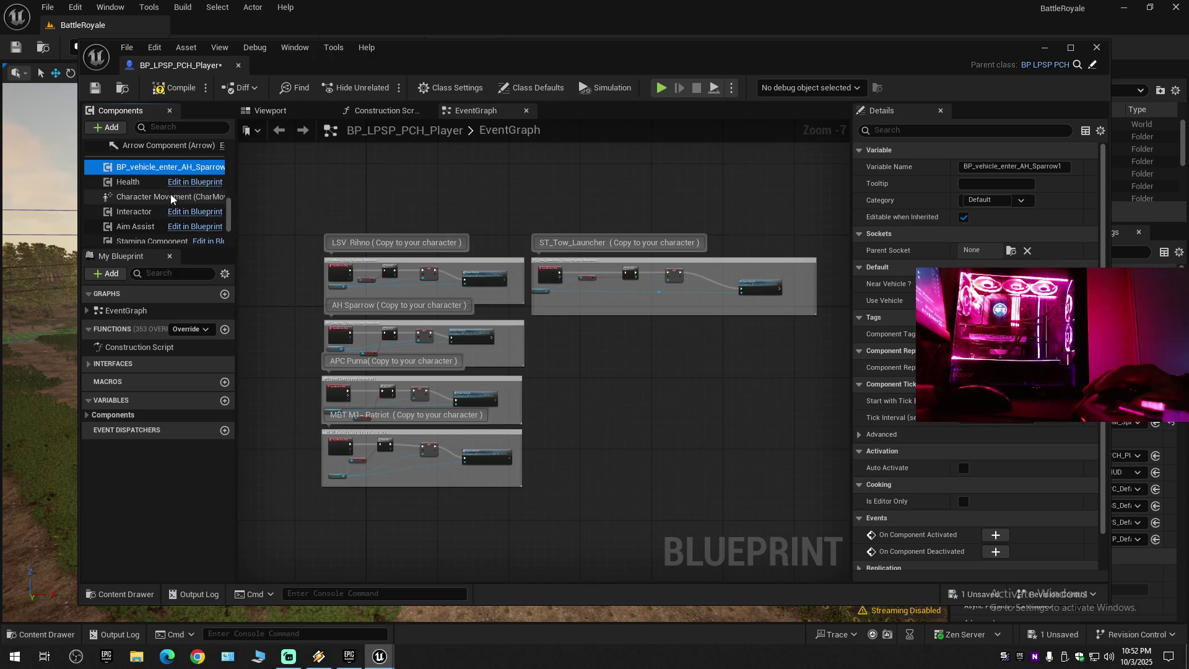
pyautogui.press('Delete')
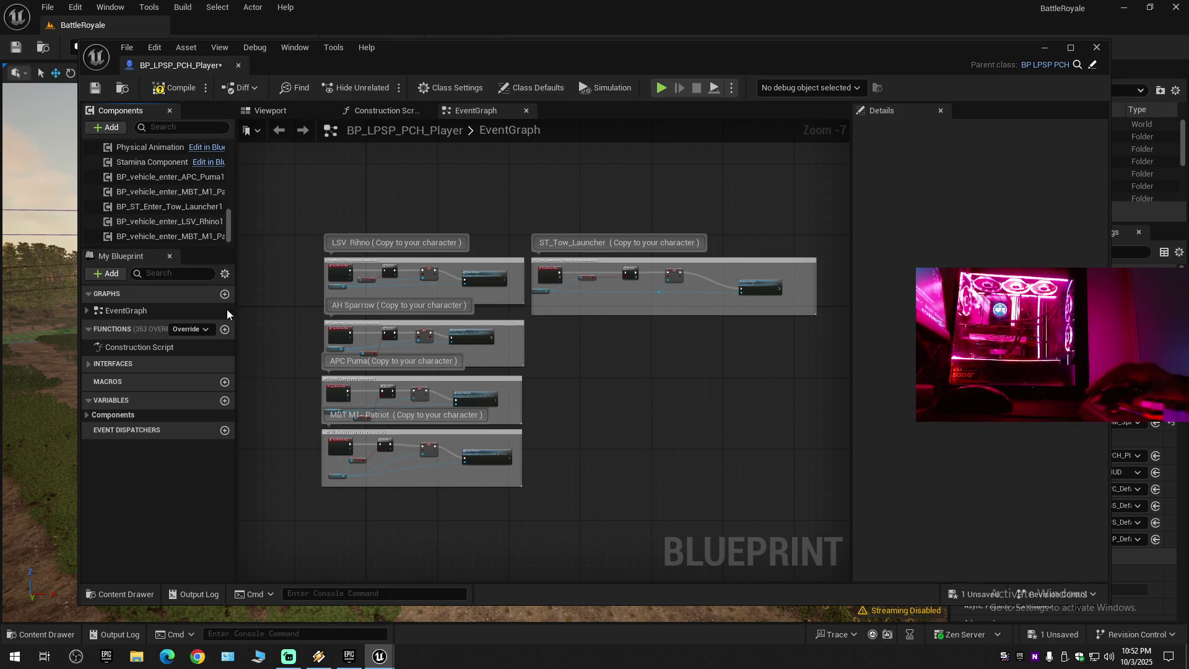
pyautogui.click(170, 92)
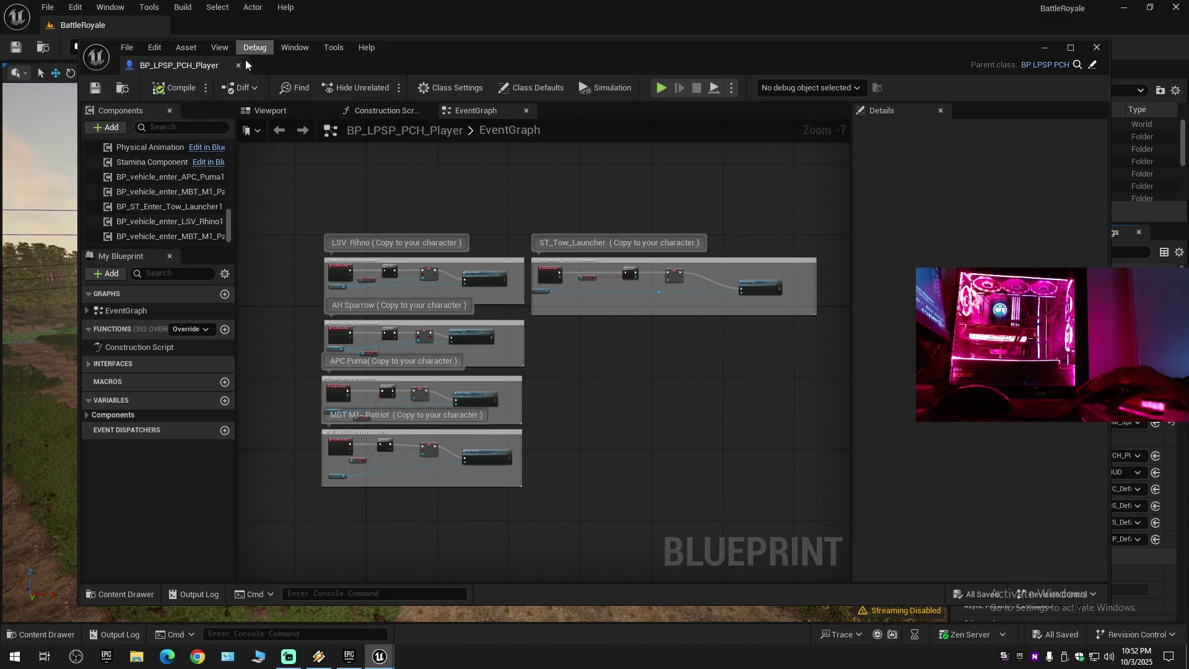
# Step: Close the blueprint editor, asset browser and Project Settings, then save the level and all work
pyautogui.click(238, 65)
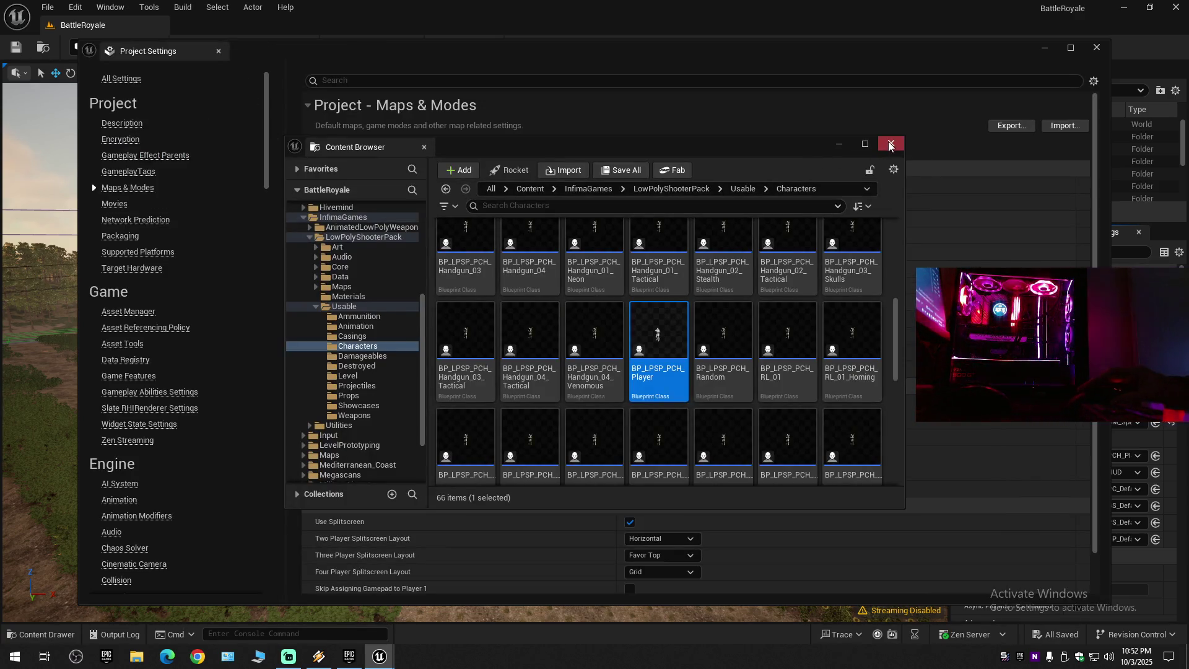
pyautogui.click(891, 145)
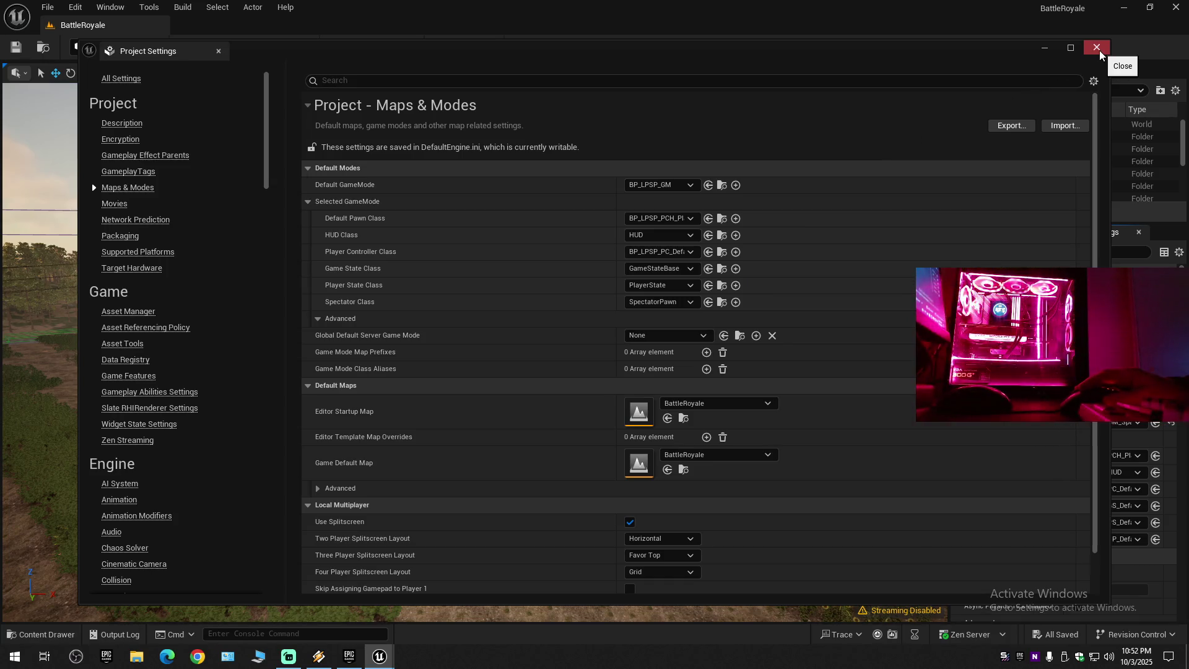
pyautogui.click(1097, 48)
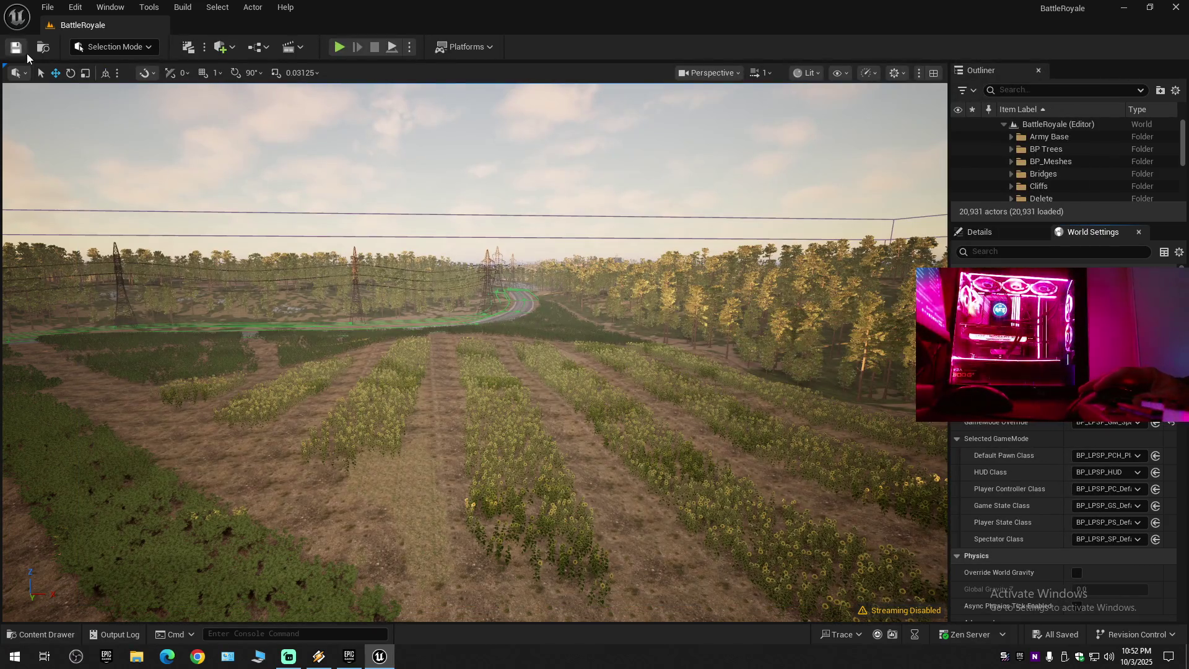
pyautogui.click(48, 7)
pyautogui.click(87, 155)
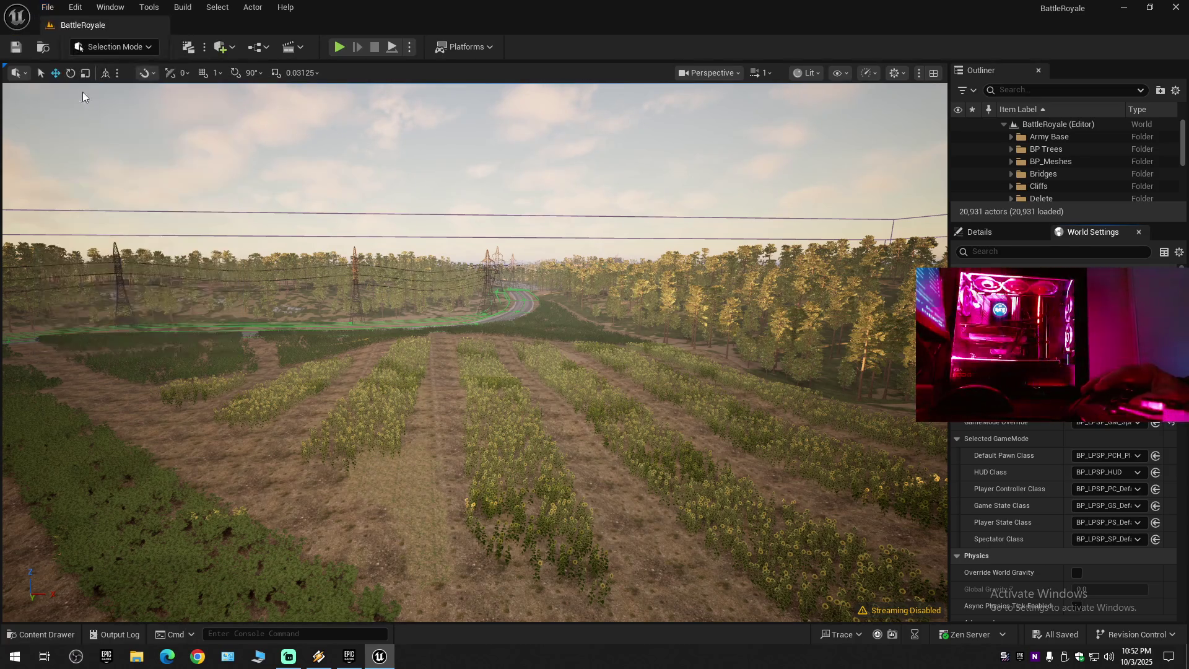
pyautogui.click(48, 7)
pyautogui.click(91, 184)
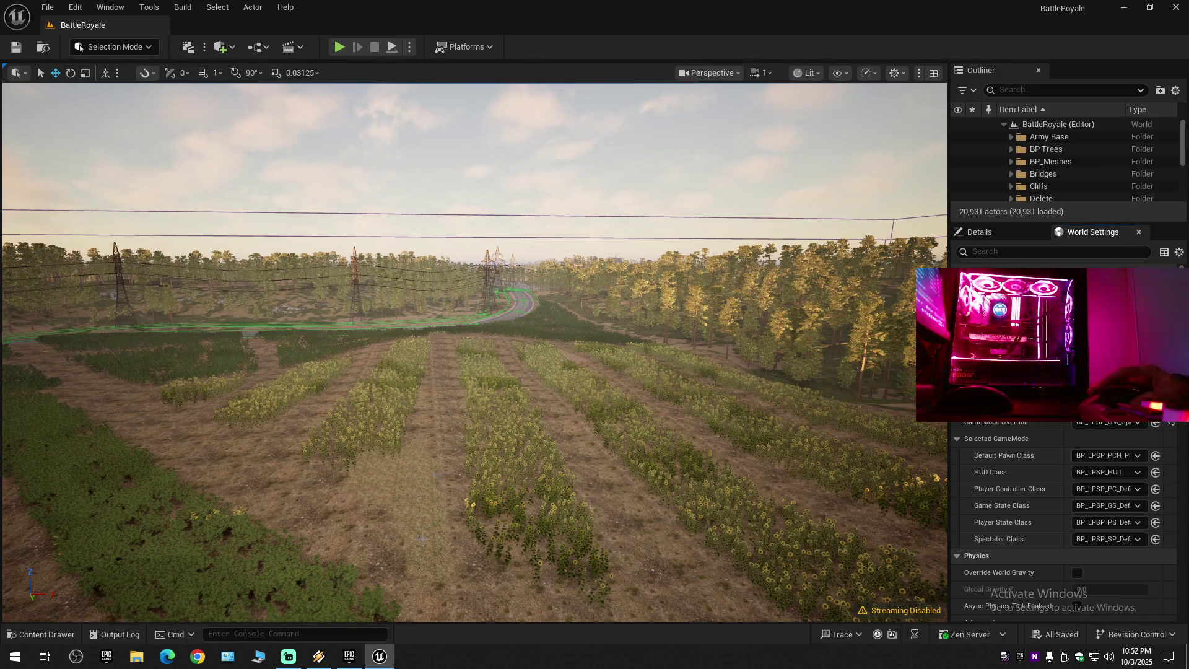
# Step: Fly the viewport into the rail tunnel and bring up the context menu there
pyautogui.moveTo(427, 462)
pyautogui.mouseDown()
pyautogui.moveTo(427, 434)
pyautogui.moveTo(396, 427)
pyautogui.moveTo(458, 421)
pyautogui.moveTo(461, 449)
pyautogui.moveTo(465, 421)
pyautogui.moveTo(483, 440)
pyautogui.moveTo(462, 533)
pyautogui.mouseUp()
pyautogui.scroll(-3, 478, 434)
pyautogui.rightClick(463, 533)
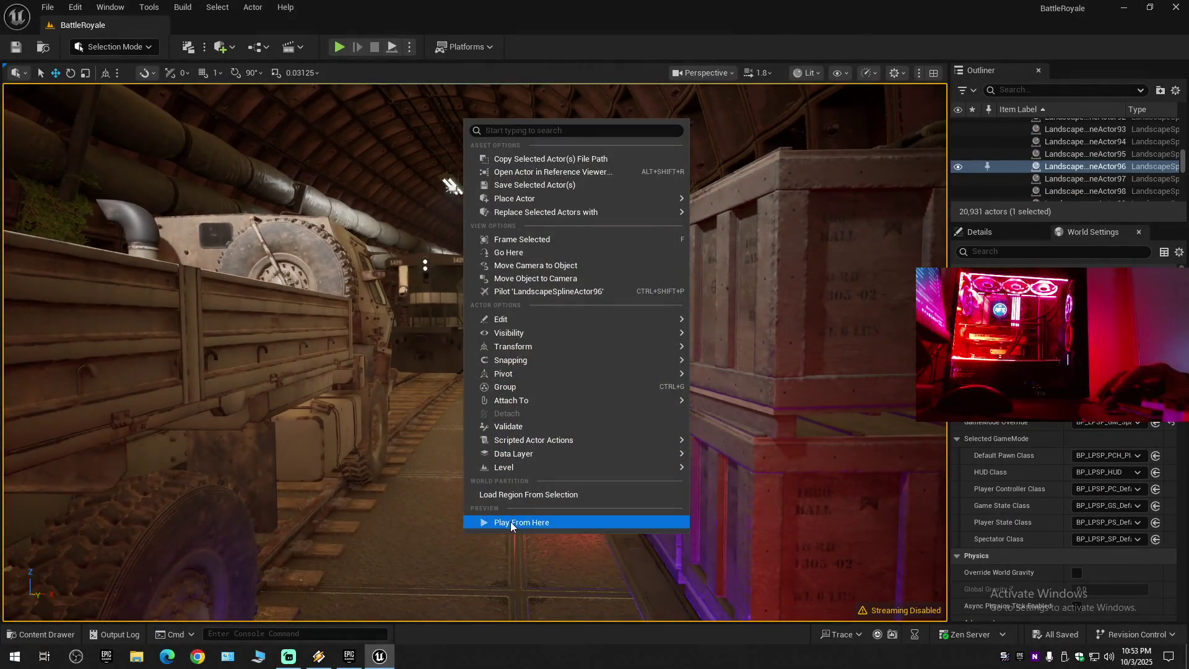
# Step: Play from the tunnel spot, then start Play In Editor with Alt+P
pyautogui.click(509, 525)
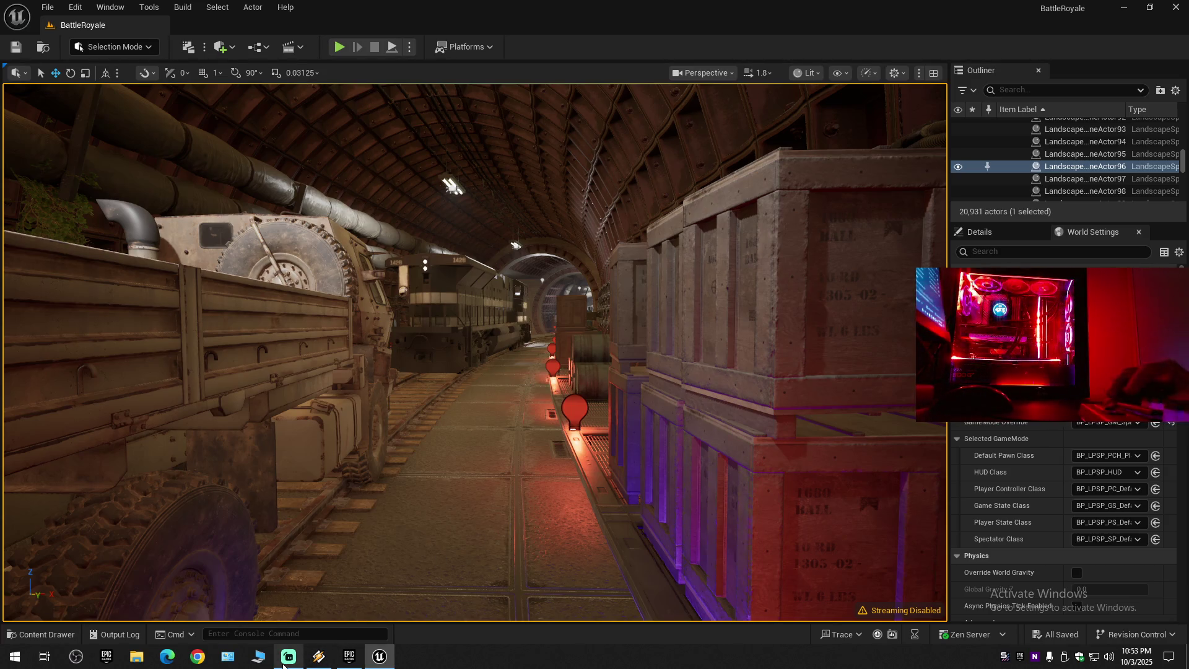
pyautogui.moveTo(289, 655)
pyautogui.moveTo(295, 620)
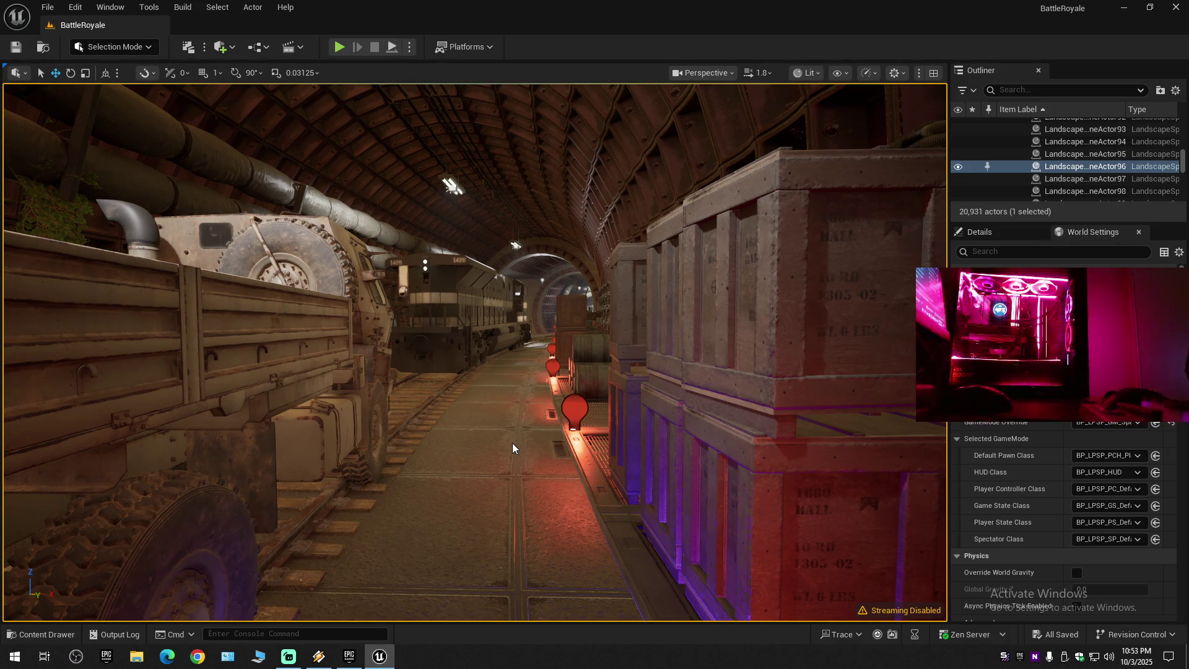
pyautogui.hotkey('alt', 'p')
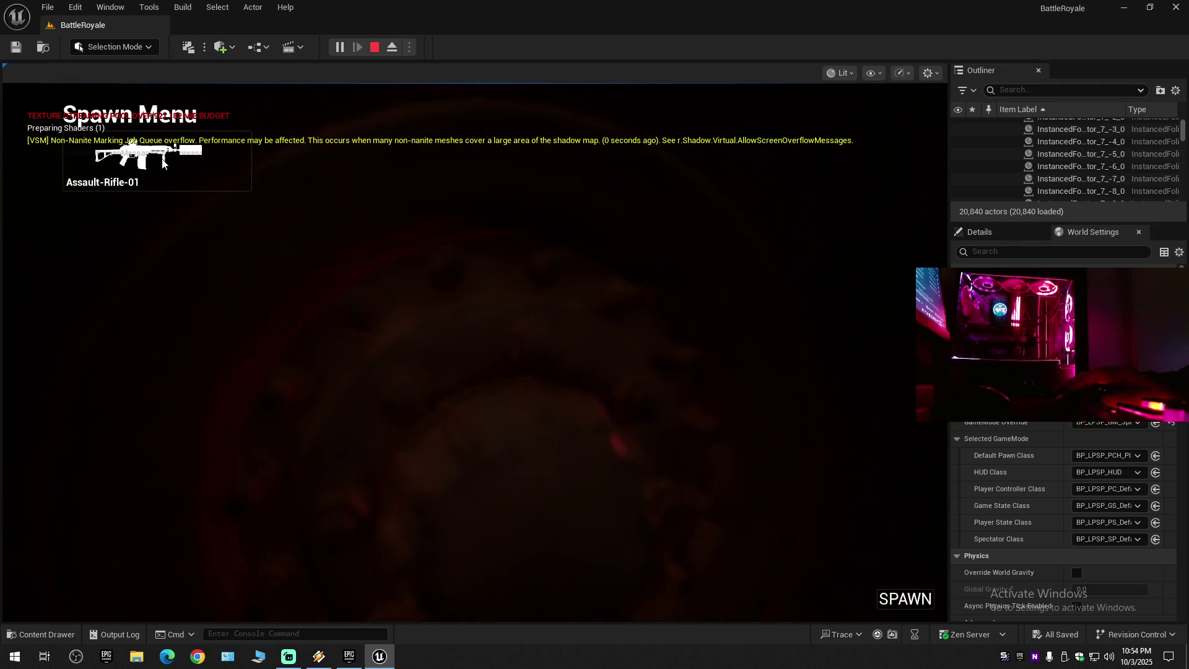
# Step: Choose Assault-Rifle-01 as the primary weapon in the Spawn Menu and spawn in
pyautogui.click(181, 186)
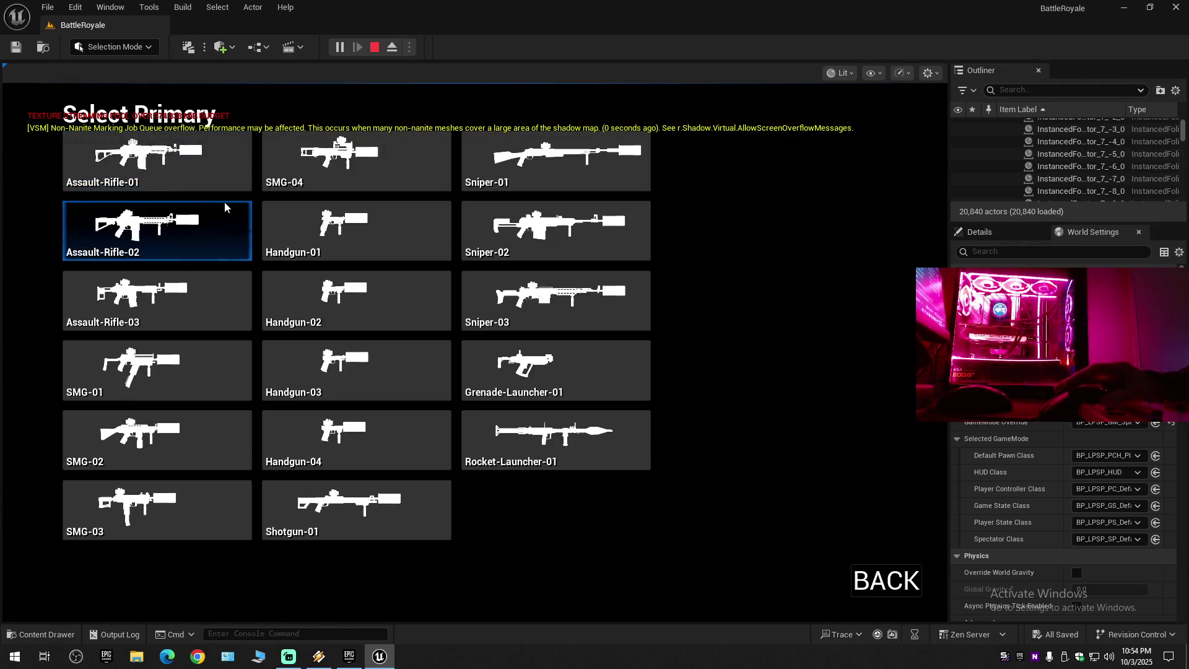
pyautogui.click(221, 180)
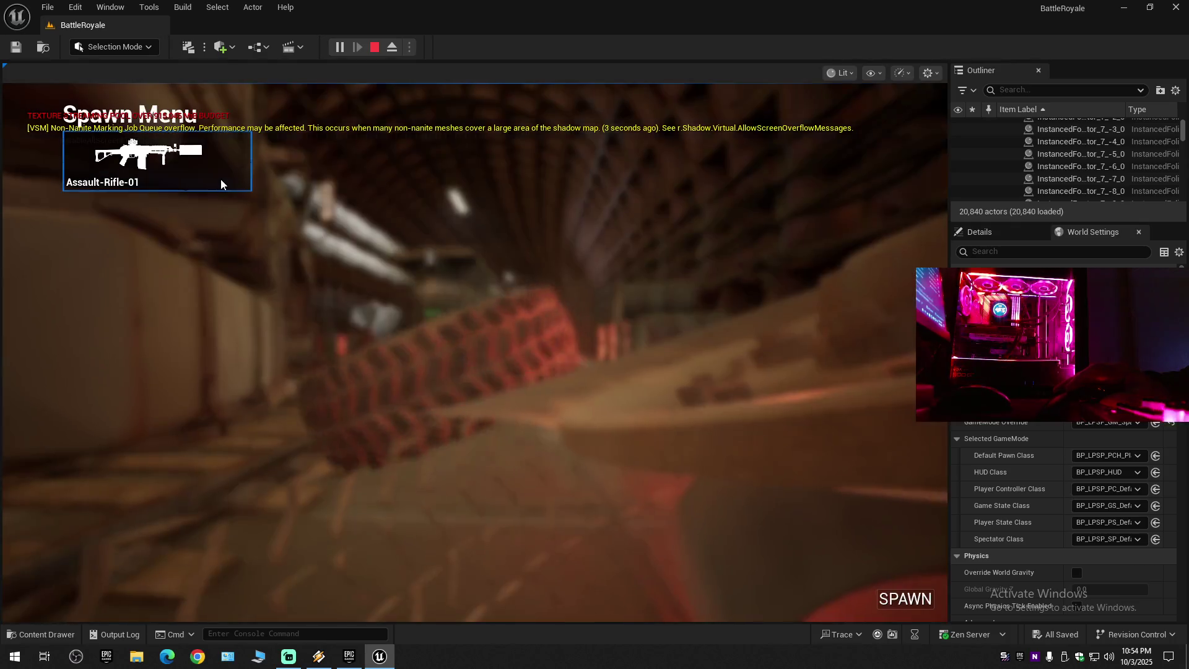
pyautogui.click(217, 175)
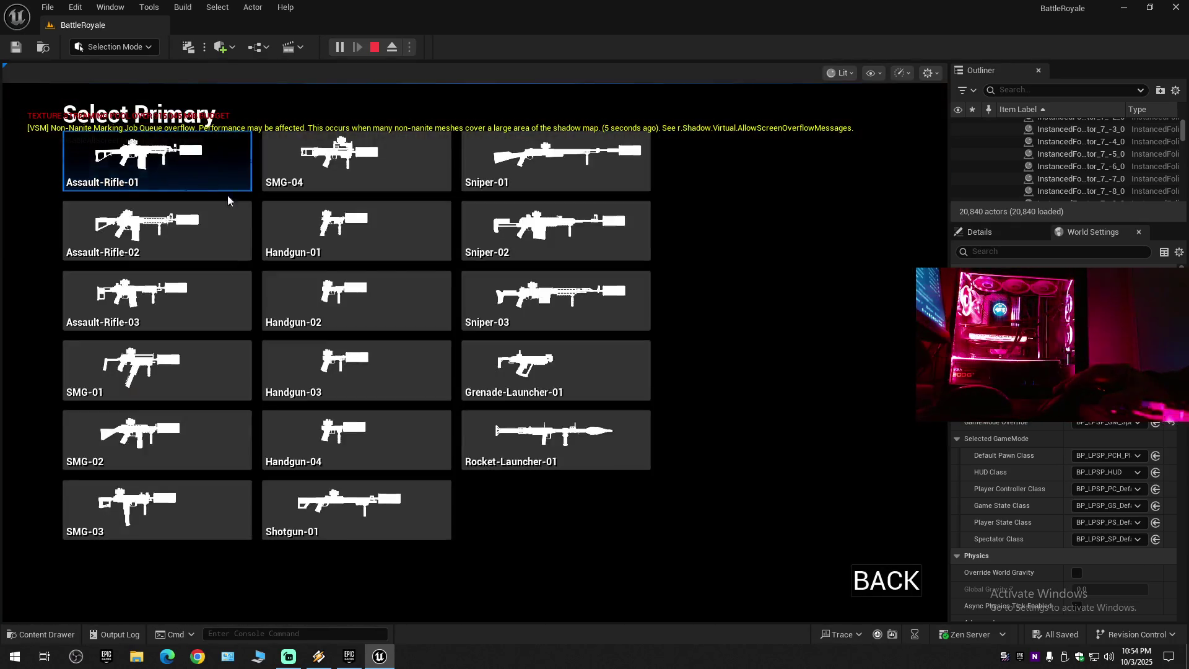
pyautogui.click(206, 183)
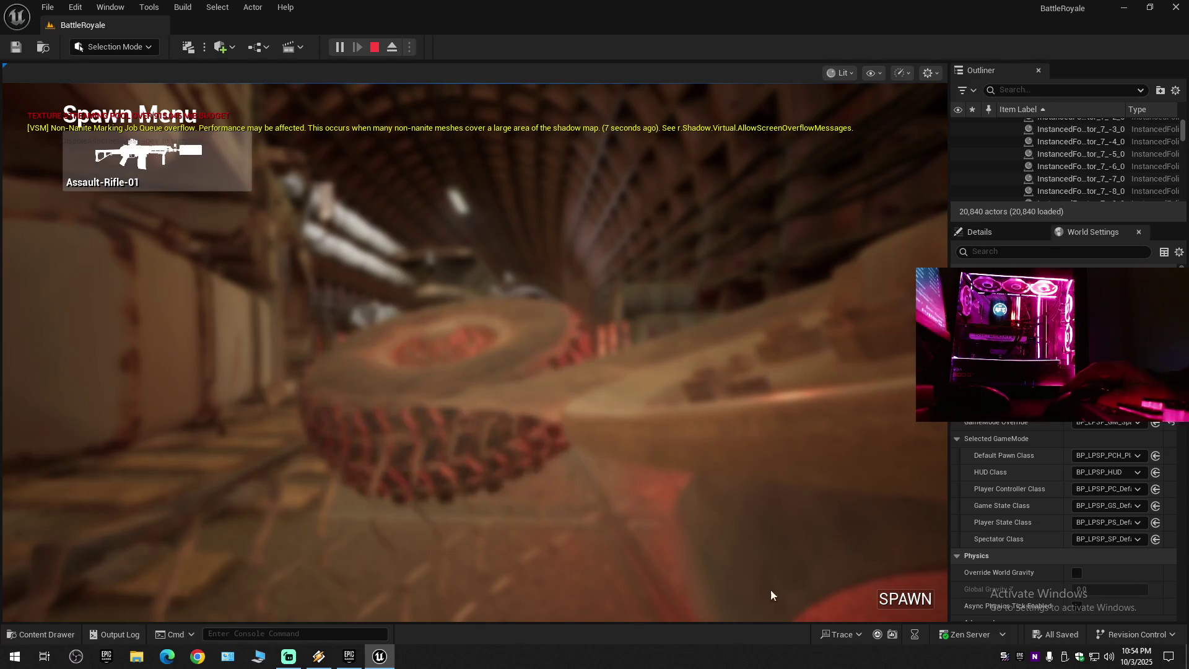
pyautogui.click(901, 600)
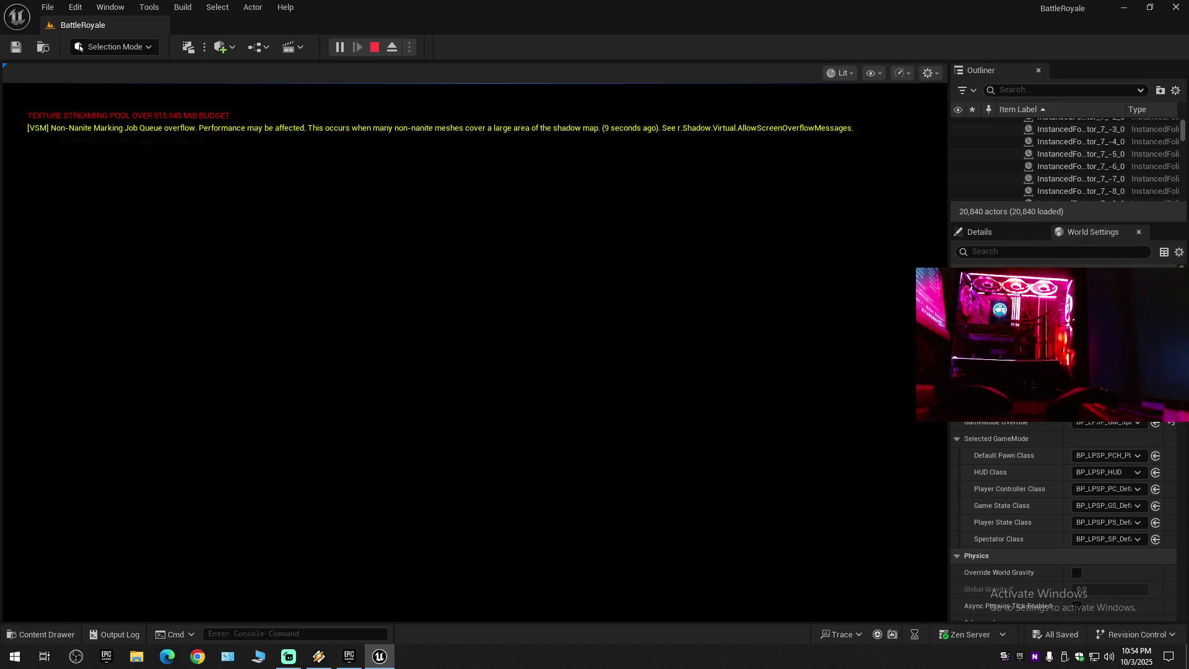
# Step: Walk through the tunnel past the tire, train and truck along the piped walls
pyautogui.press('w')
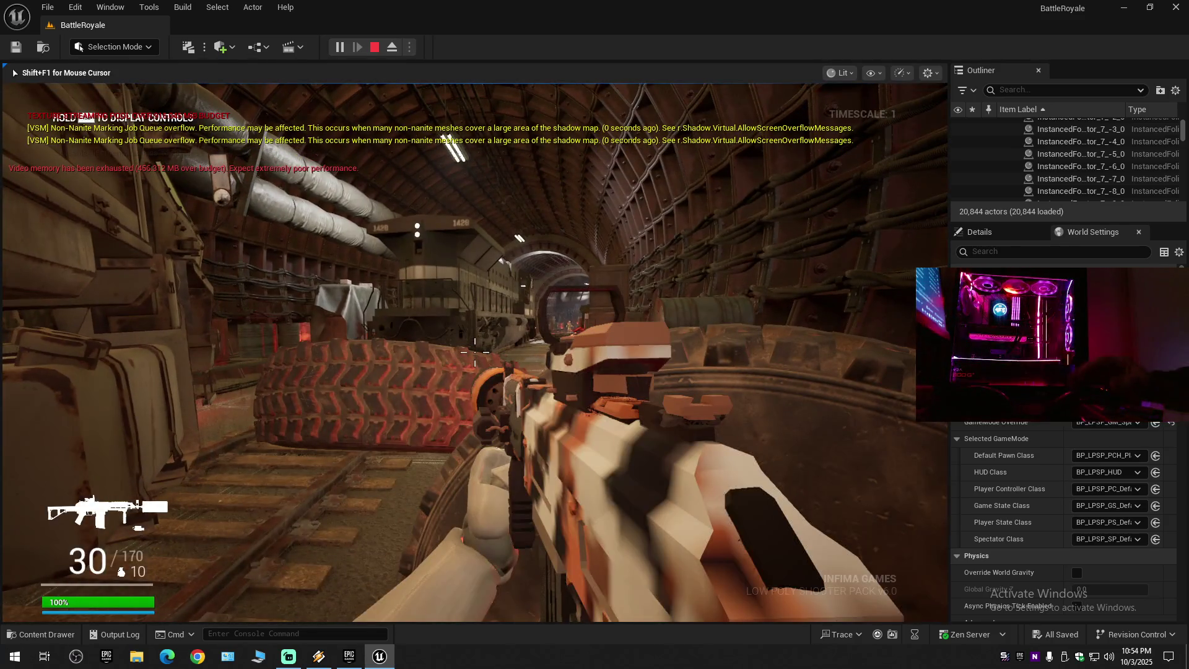
pyautogui.press('w')
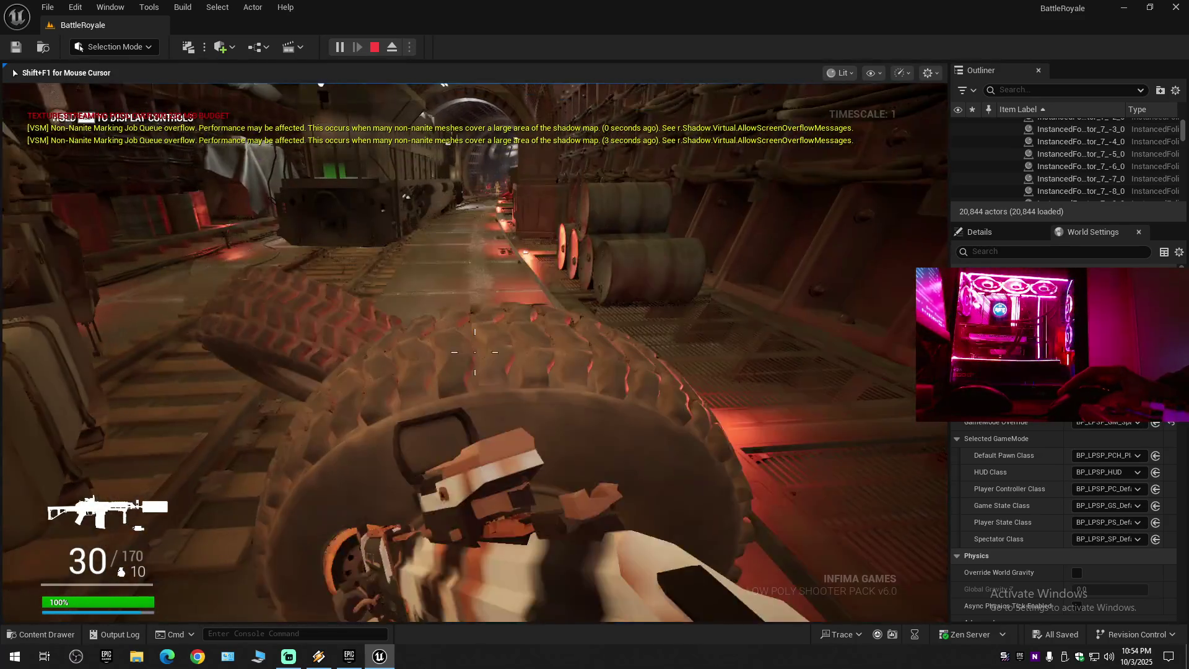
pyautogui.press('w')
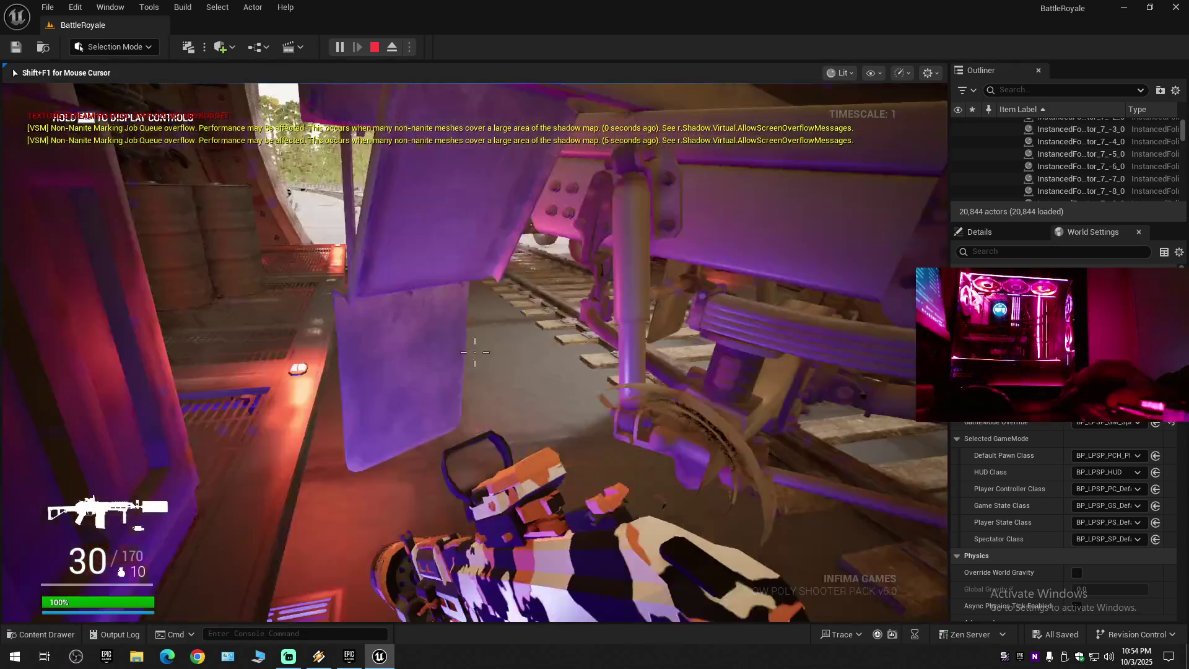
pyautogui.press('w')
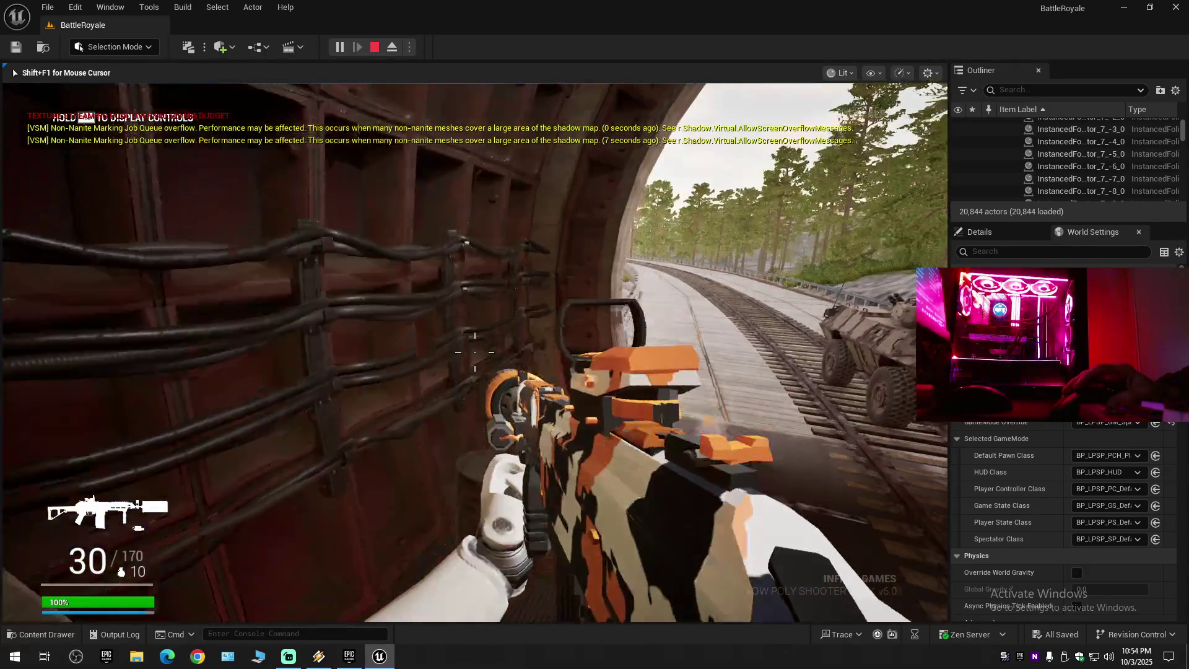
pyautogui.press('w')
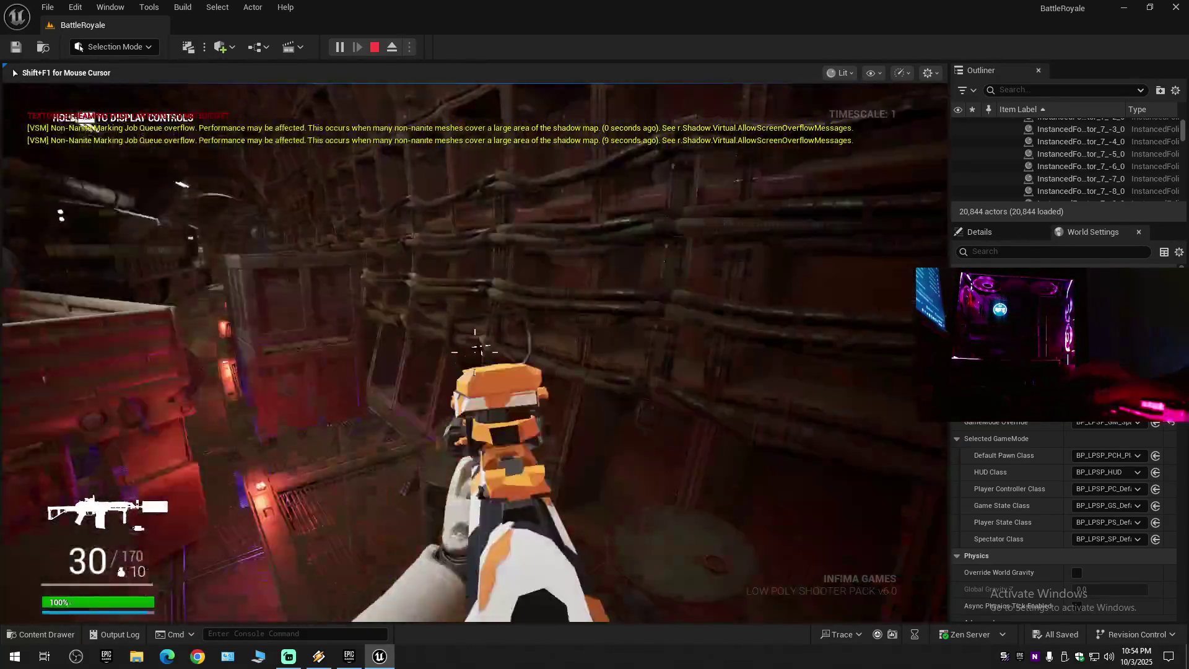
pyautogui.press('w')
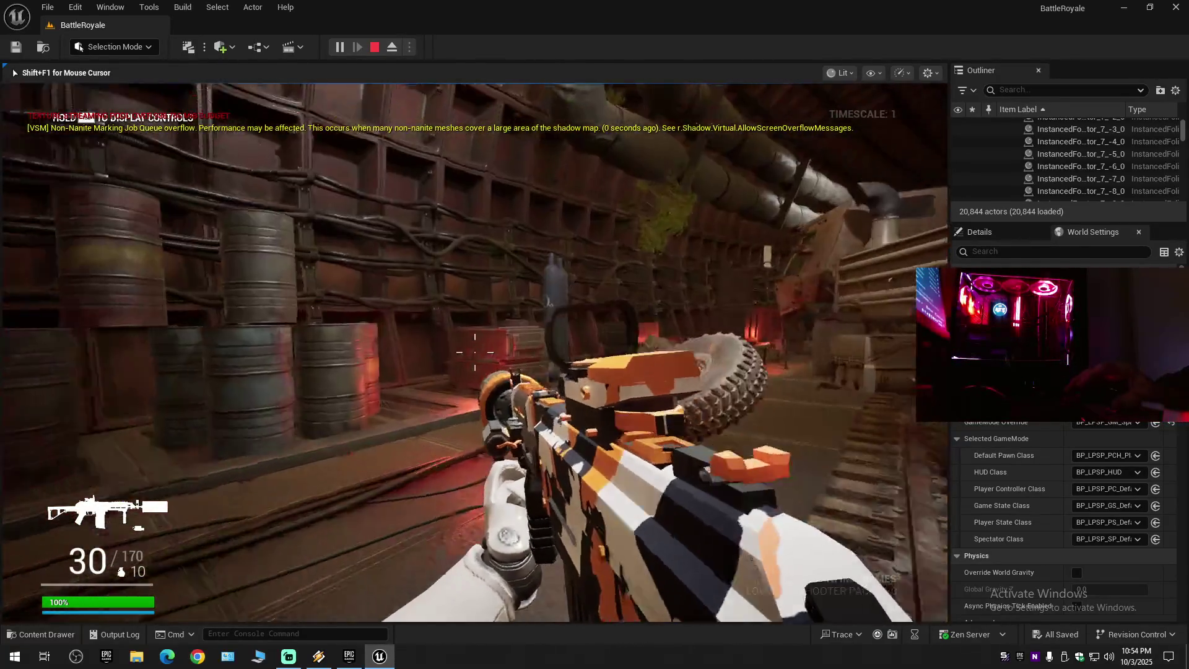
pyautogui.press('w')
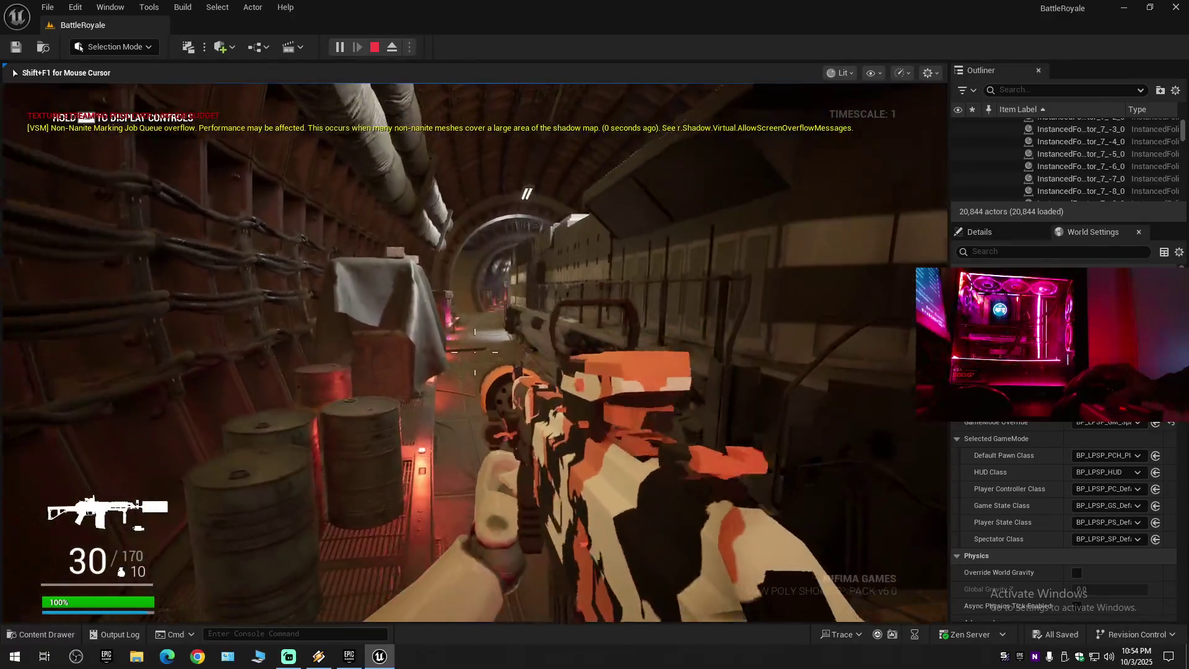
pyautogui.press('w')
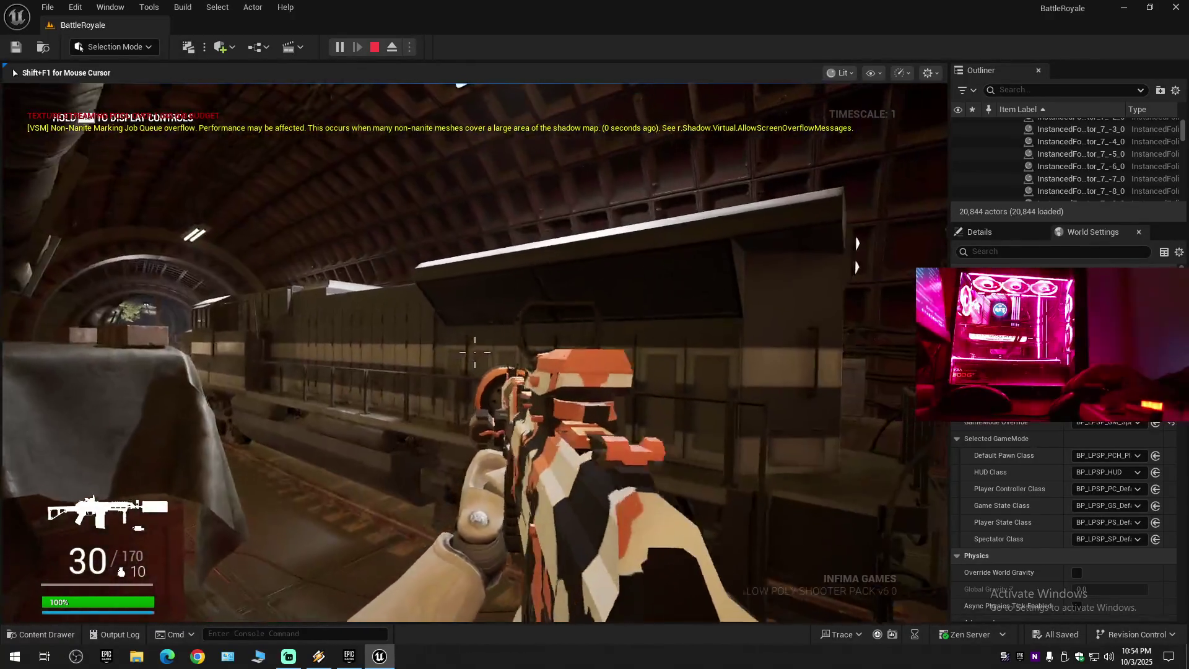
pyautogui.press('w')
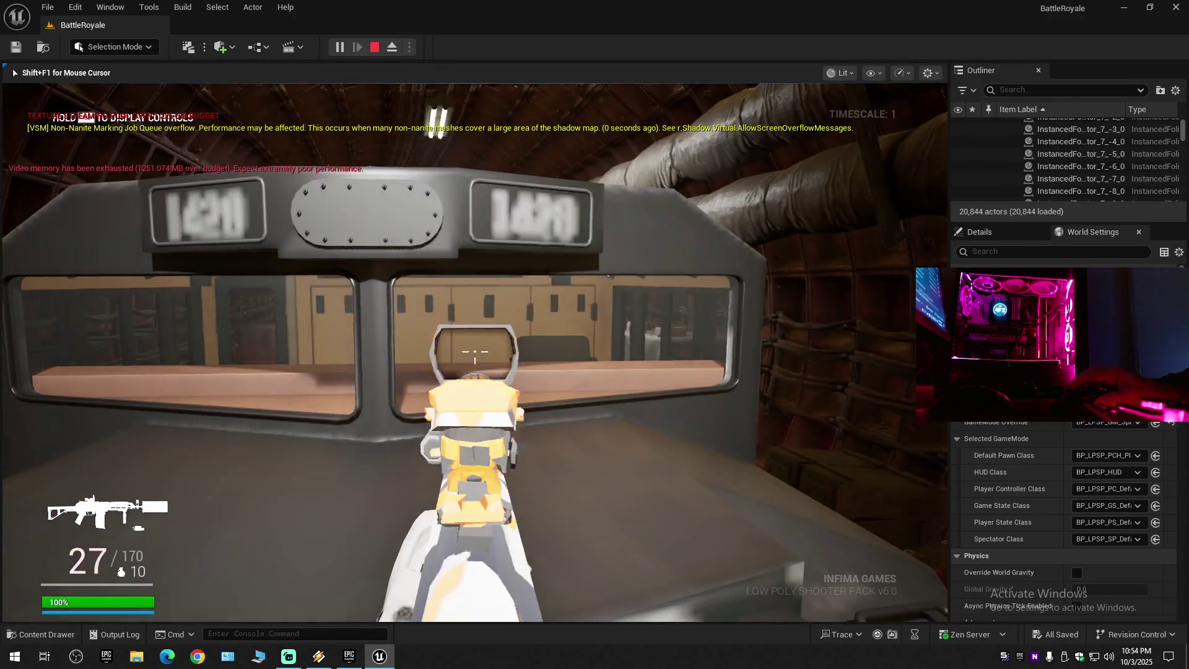
# Step: Fire the rifle at the train, then reload to 30/163
pyautogui.click(475, 351)
pyautogui.click(475, 352)
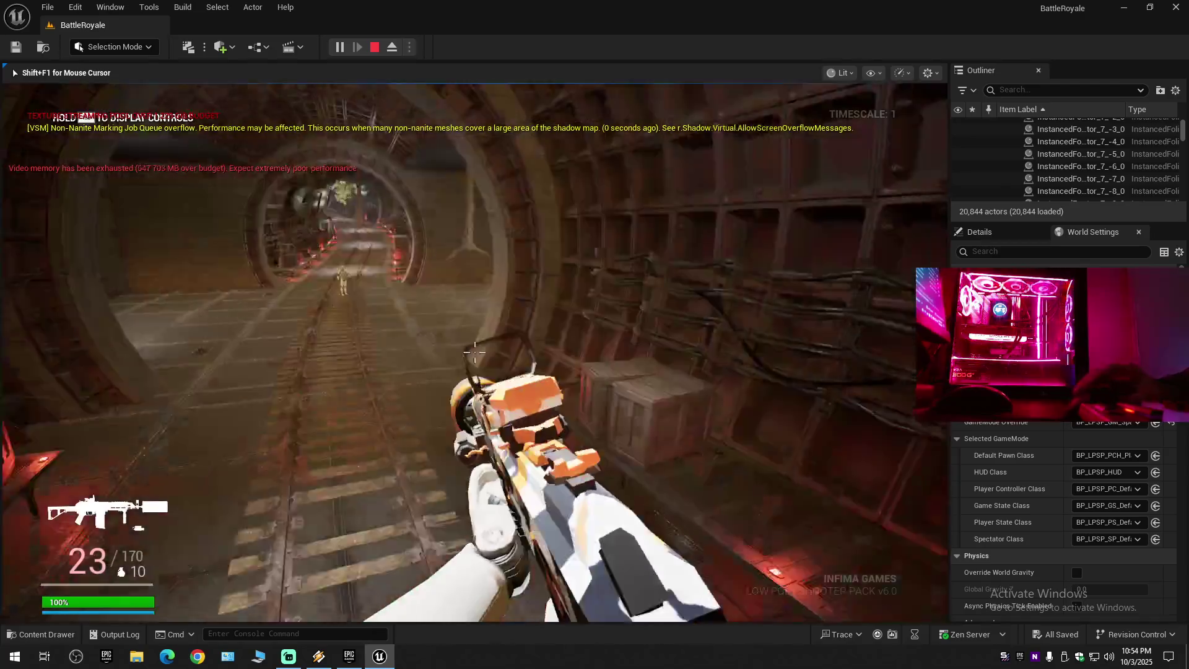
pyautogui.press('r')
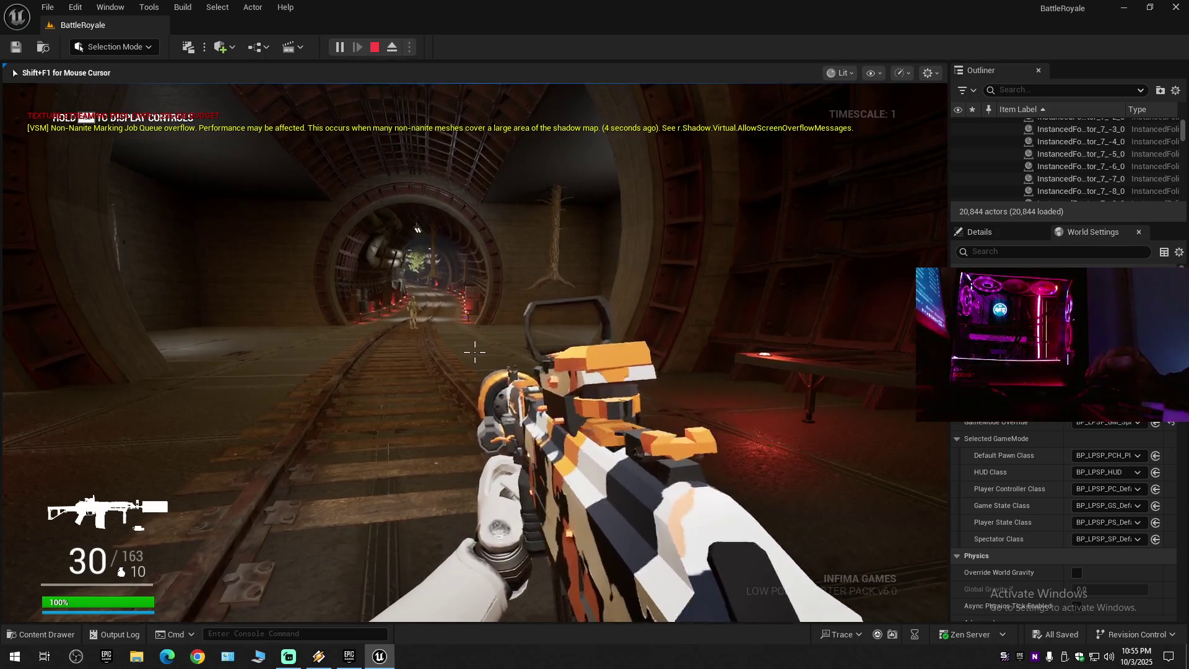
# Step: In third-person view, aim and fire a burst down the tunnel, then reload the rifle to 30/133
pyautogui.press('v')
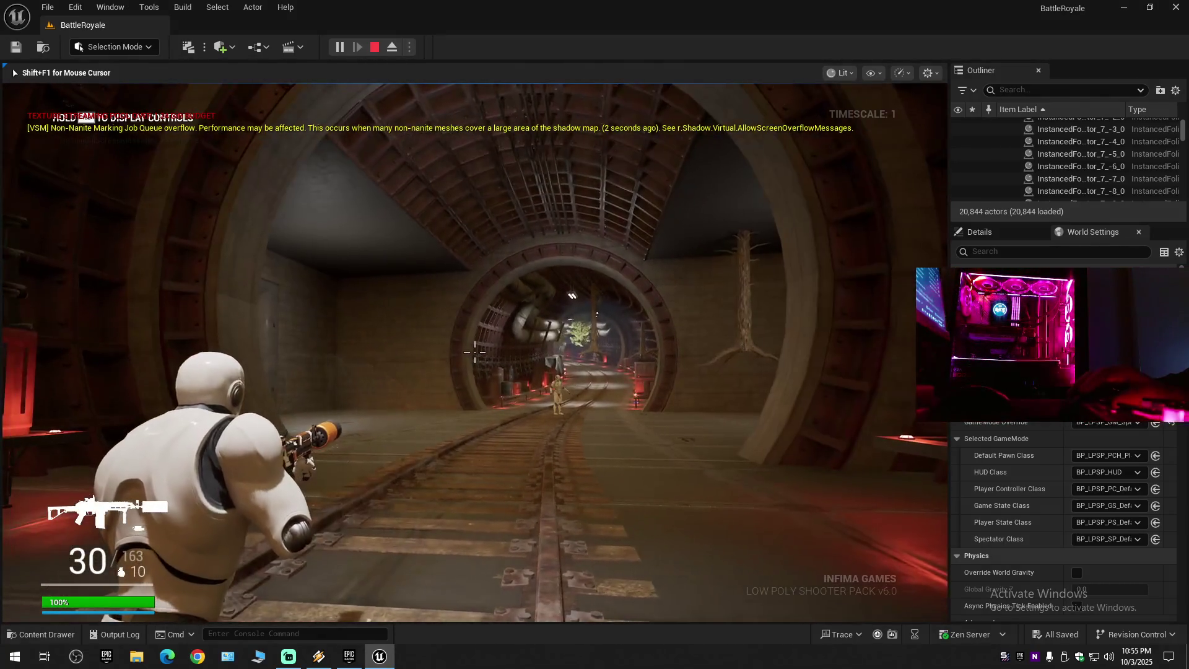
pyautogui.rightClick(475, 351)
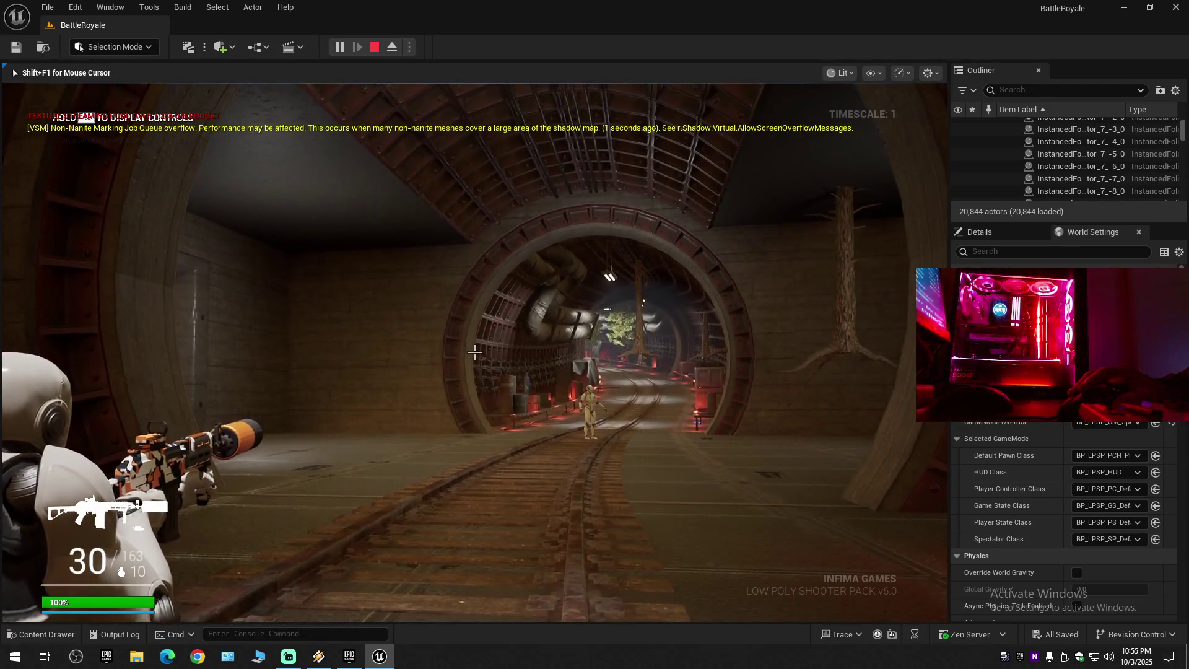
pyautogui.click(474, 352)
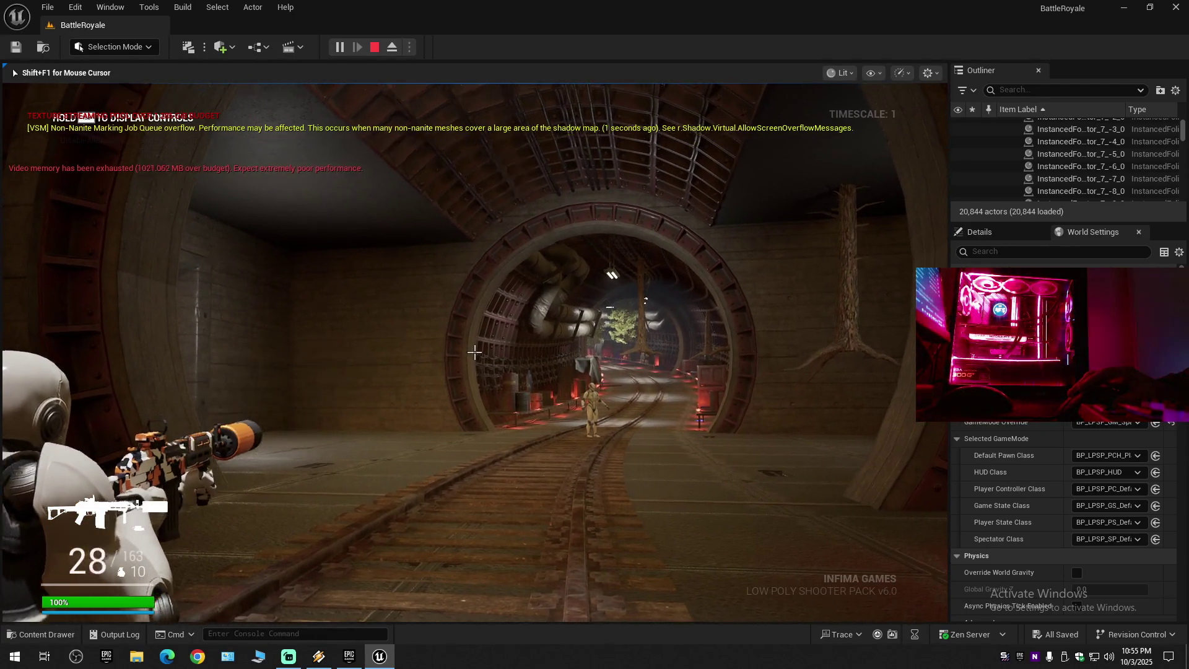
pyautogui.moveTo(475, 352); pyautogui.dragTo(475, 352)
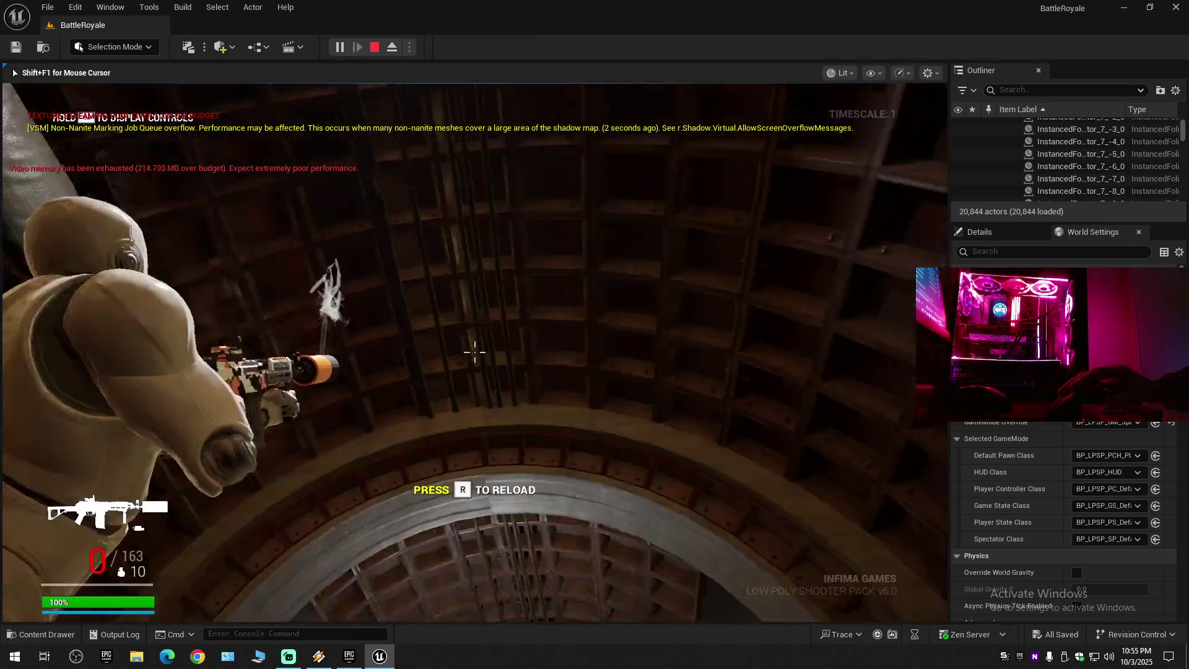
pyautogui.press('r')
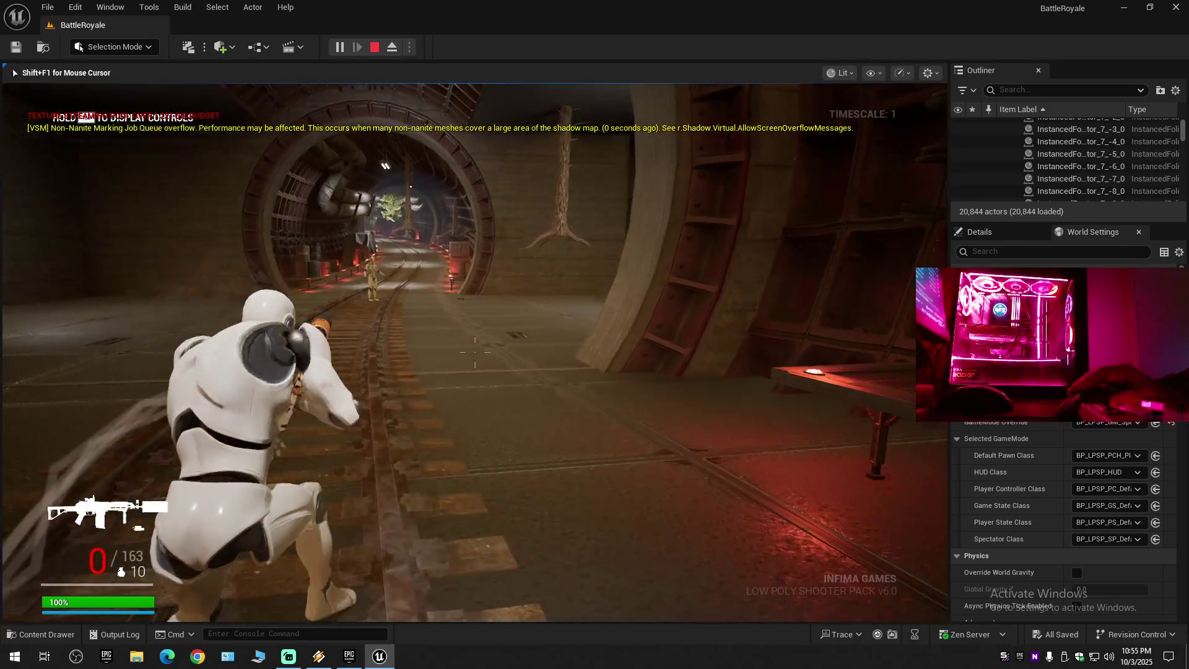
# Step: Walk to the forest doorway, turn back into the tunnel, then leave the game for Windows
pyautogui.press('w')
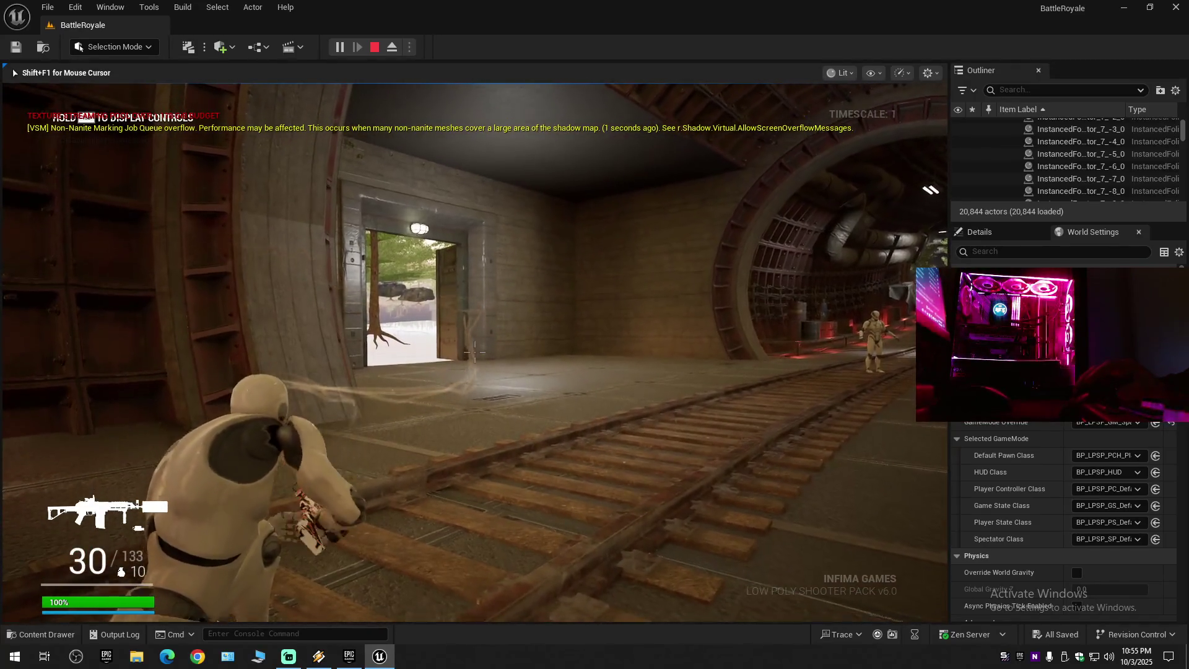
pyautogui.press('w')
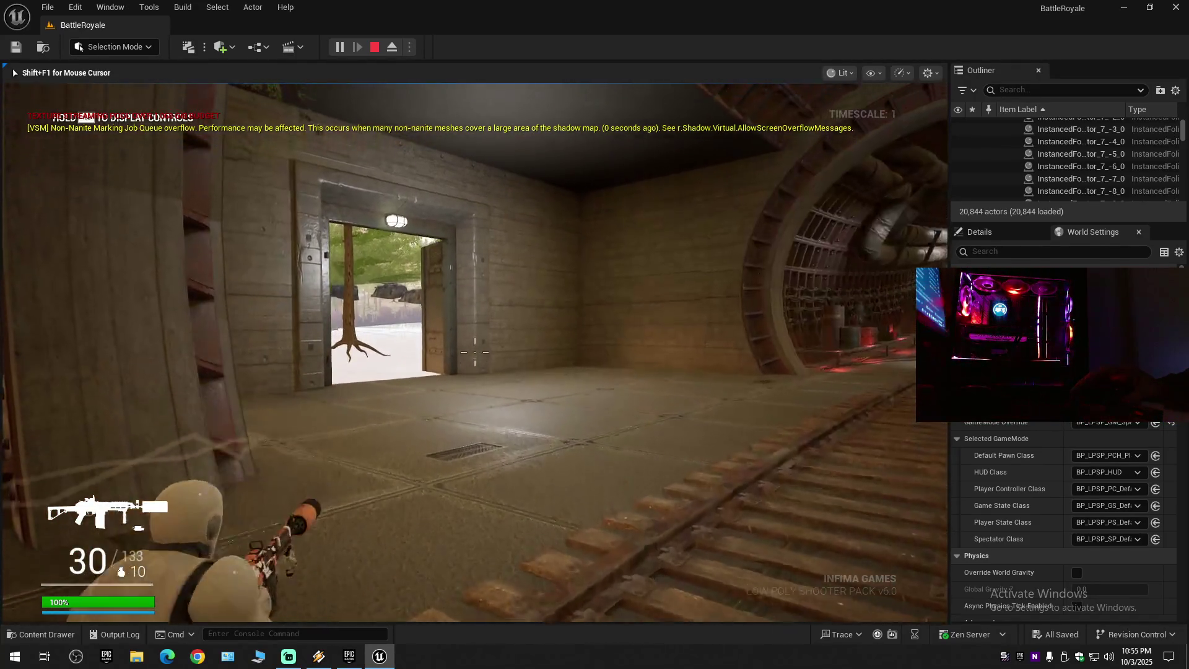
pyautogui.press('w')
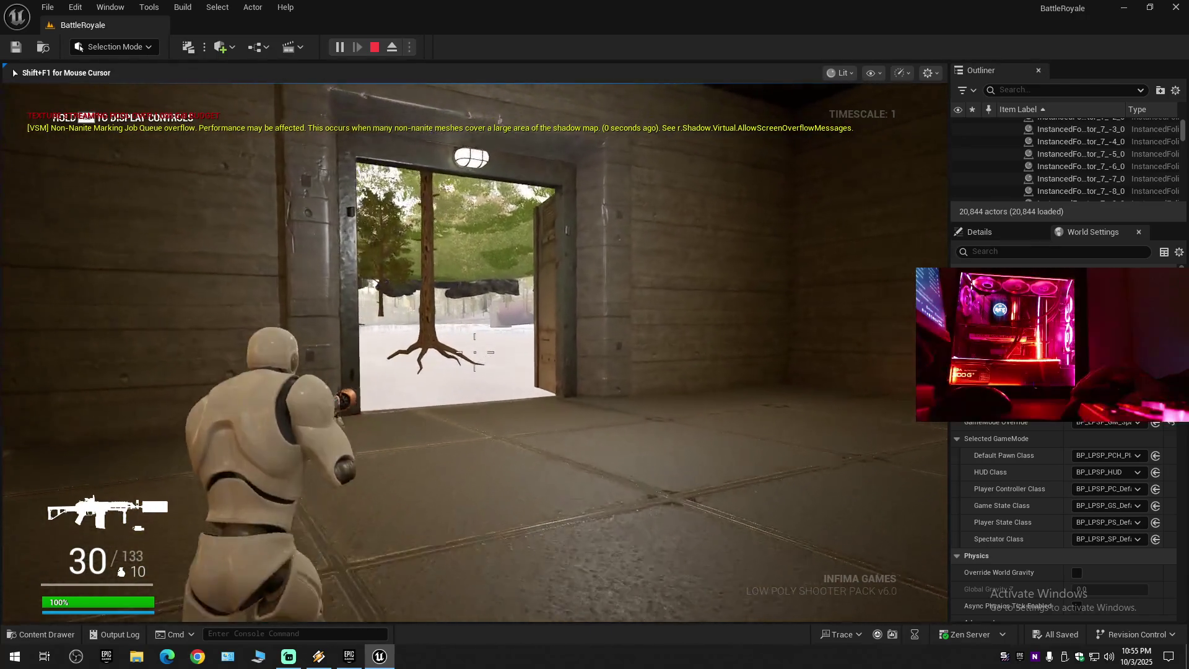
pyautogui.press('w')
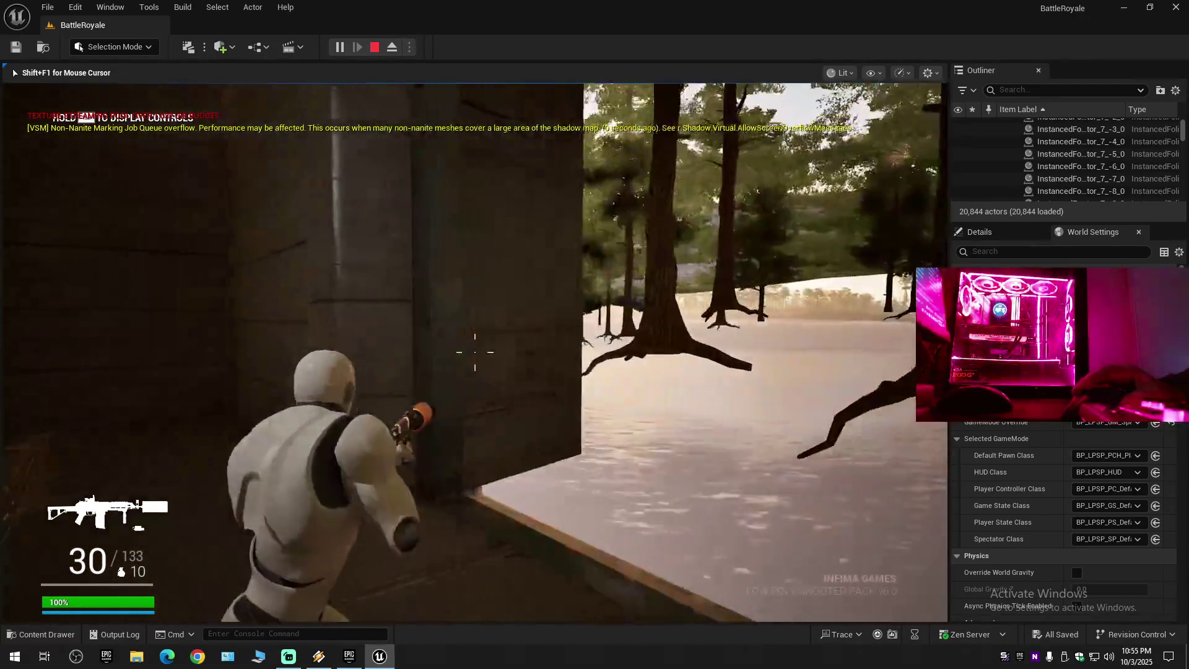
pyautogui.press('w')
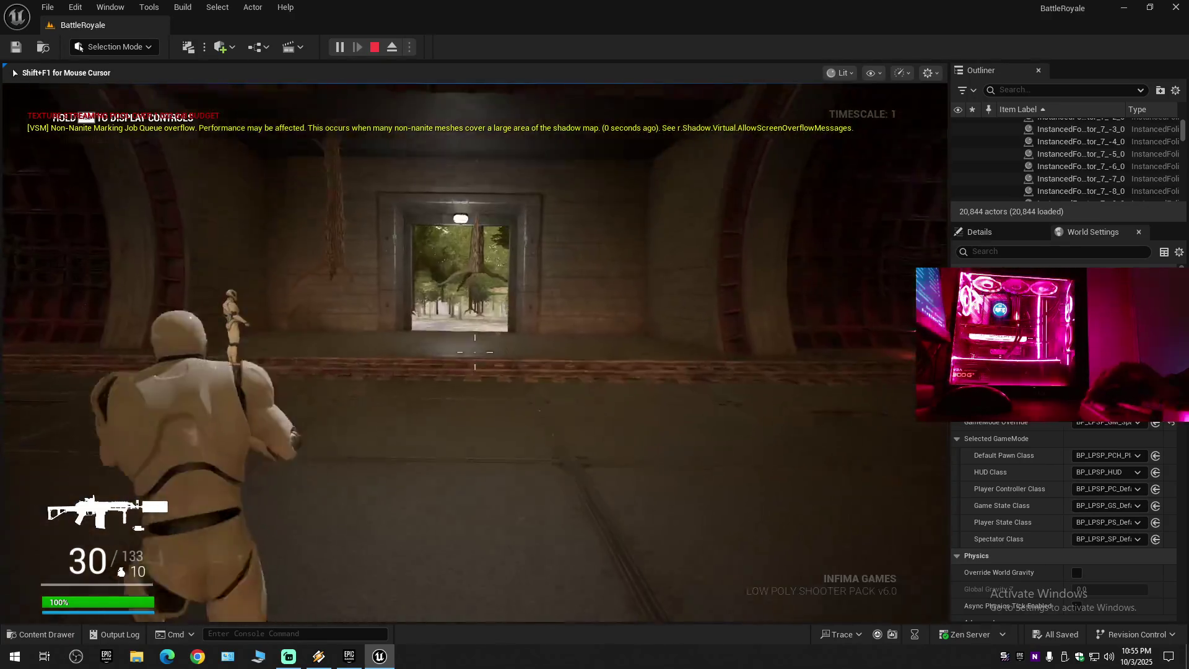
pyautogui.press('super')
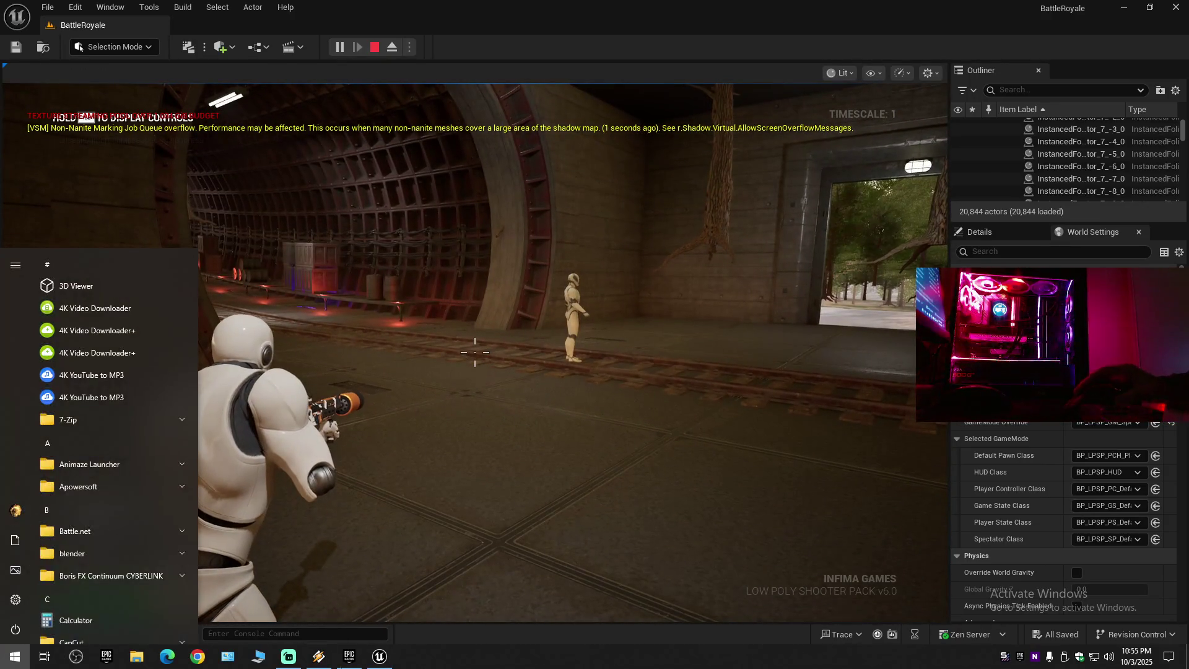
# Step: Open Task Manager from the taskbar and view the memory, then NVIDIA GeForce RTX 3070 Ti GPU 0 performance graphs
pyautogui.rightClick(479, 656)
pyautogui.click(523, 599)
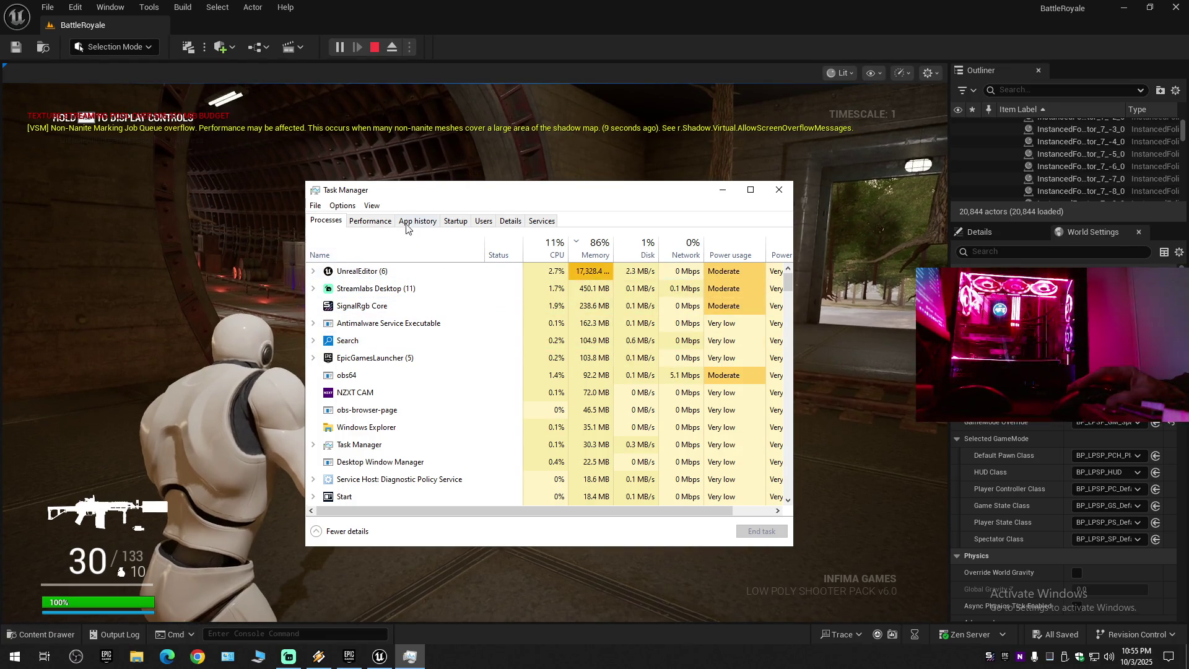
pyautogui.click(374, 223)
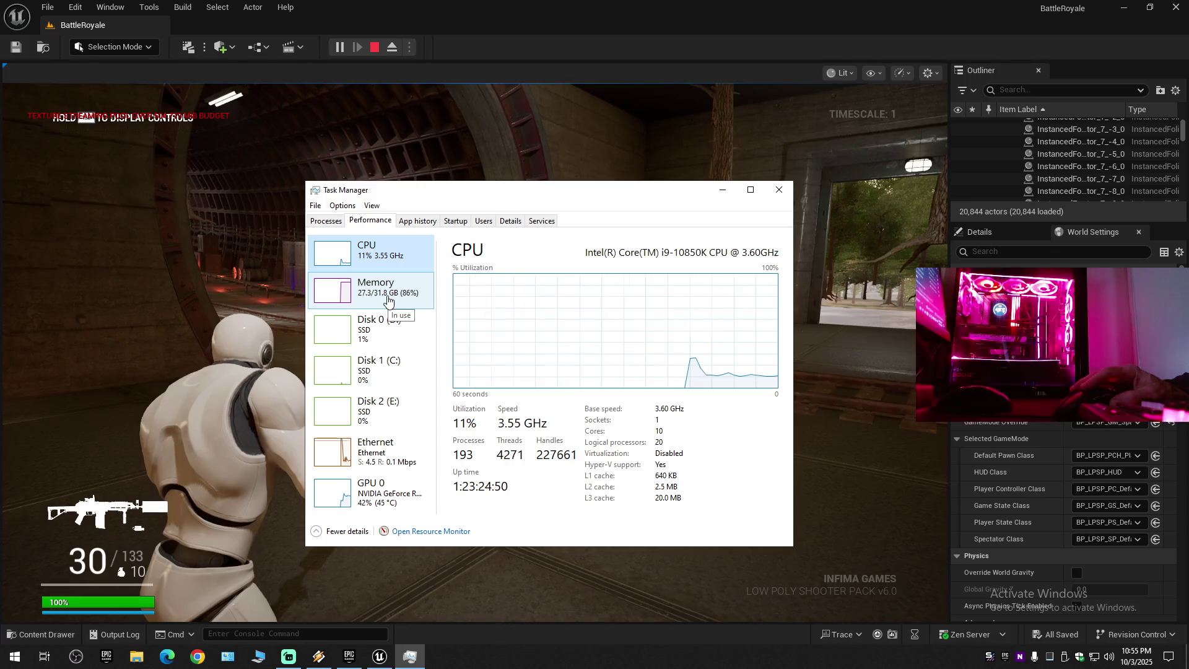
pyautogui.click(388, 300)
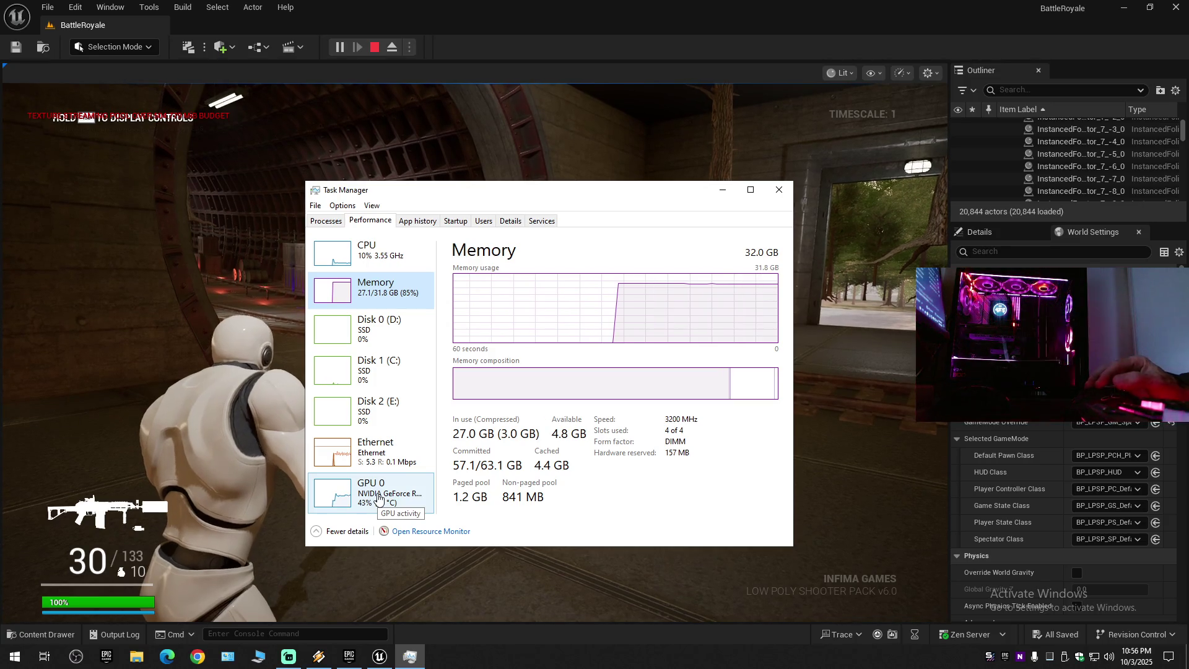
pyautogui.click(378, 497)
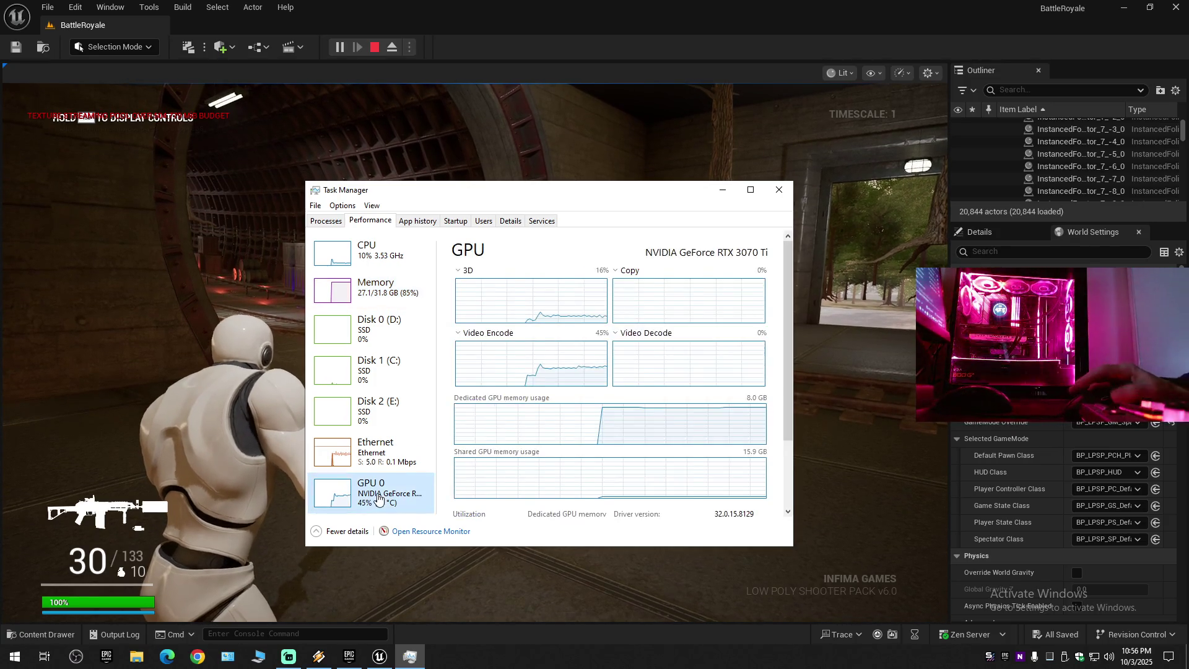
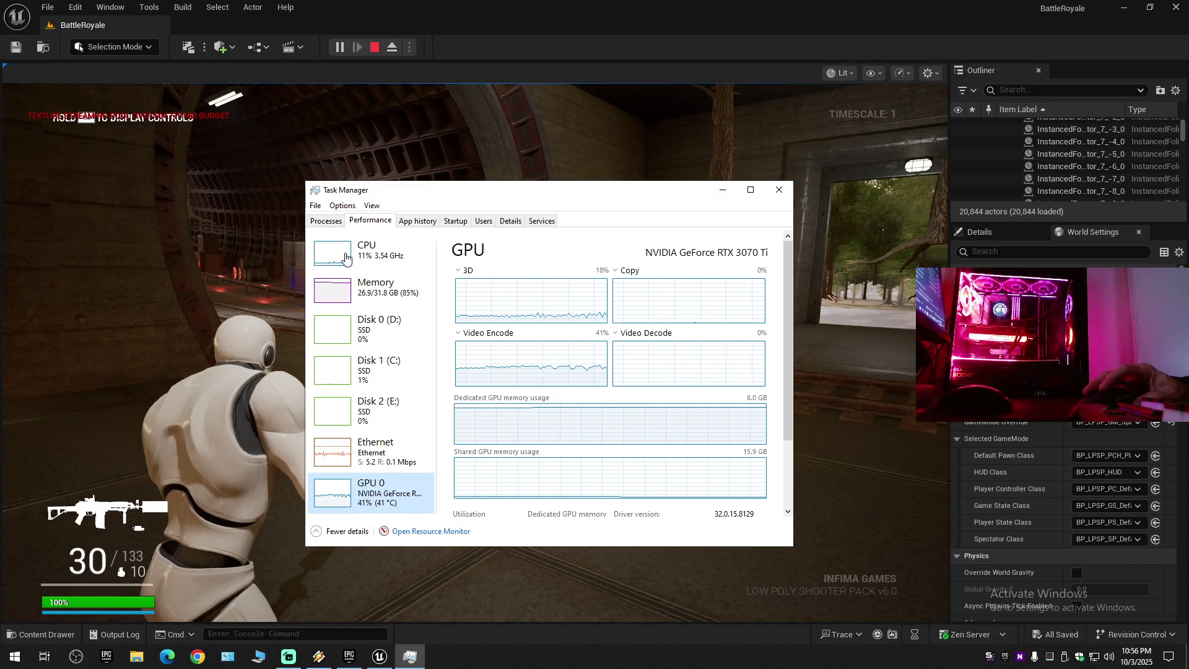
# Step: Show the CPU performance details in Task Manager and open Resource Monitor
pyautogui.click(344, 256)
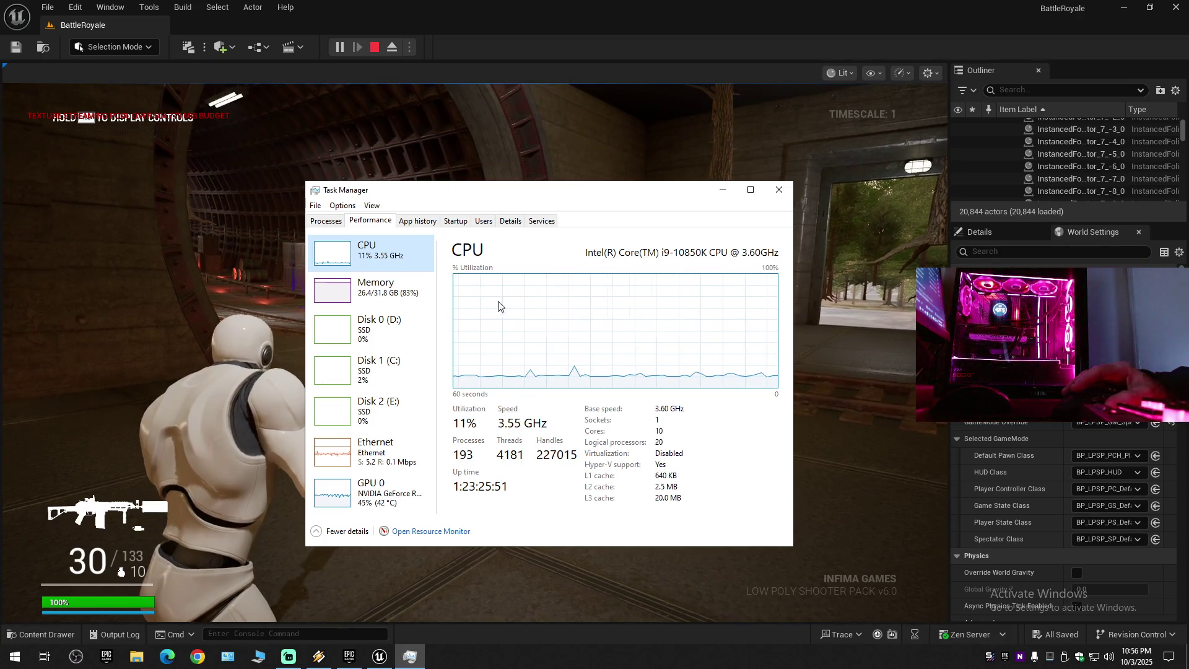
pyautogui.click(436, 531)
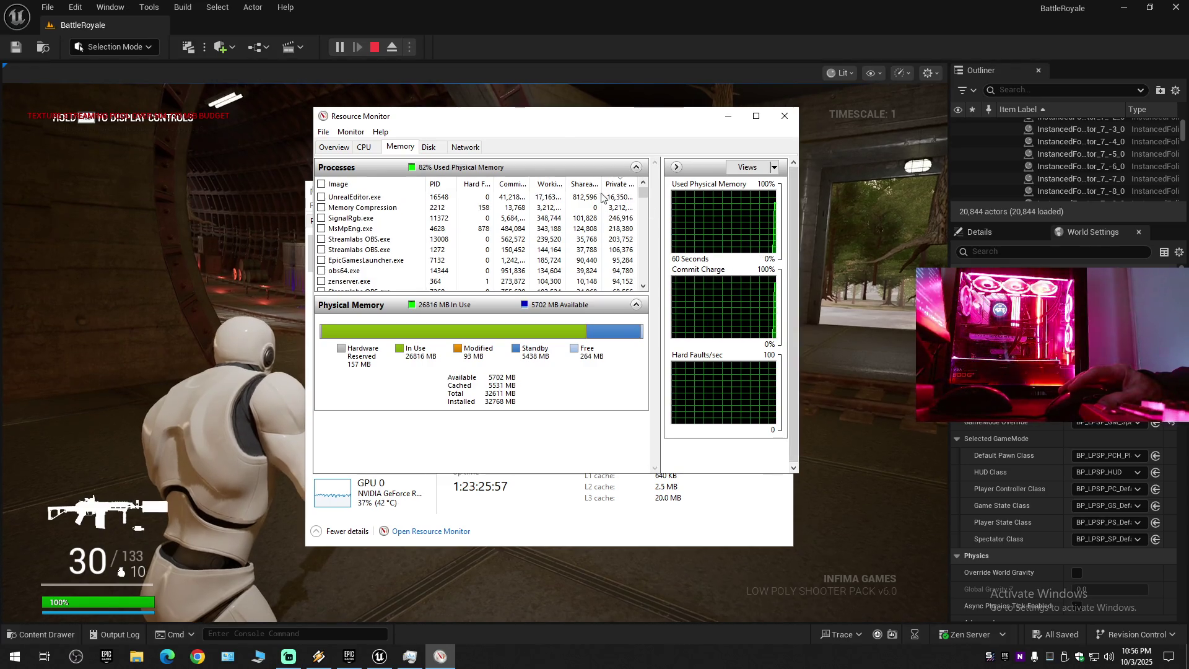
# Step: Review the per-core CPU graphs in Resource Monitor, then close it and Task Manager
pyautogui.click(364, 147)
pyautogui.moveTo(793, 180)
pyautogui.mouseDown()
pyautogui.moveTo(797, 458)
pyautogui.moveTo(804, 332)
pyautogui.mouseUp()
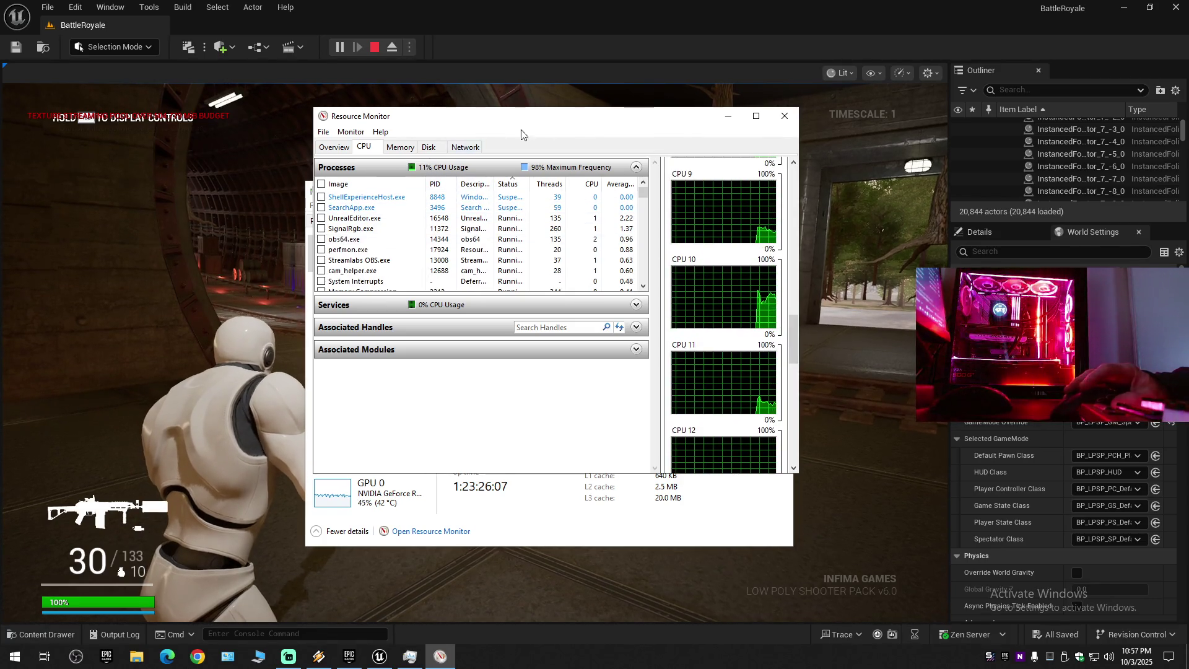
pyautogui.click(784, 116)
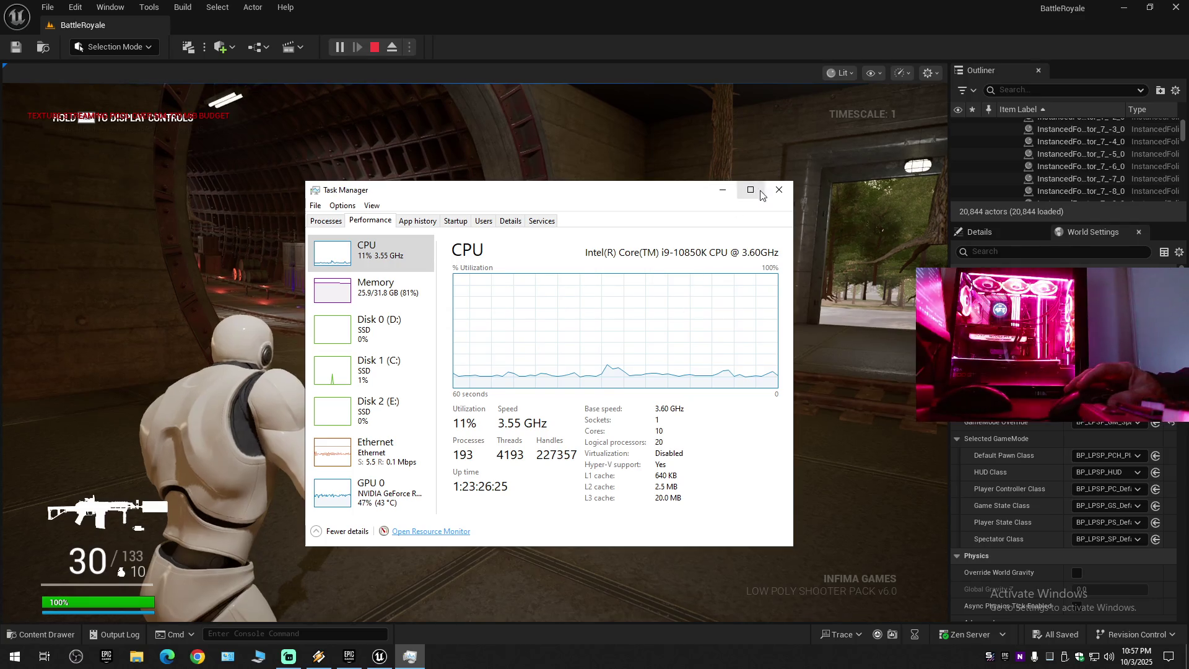
pyautogui.click(779, 189)
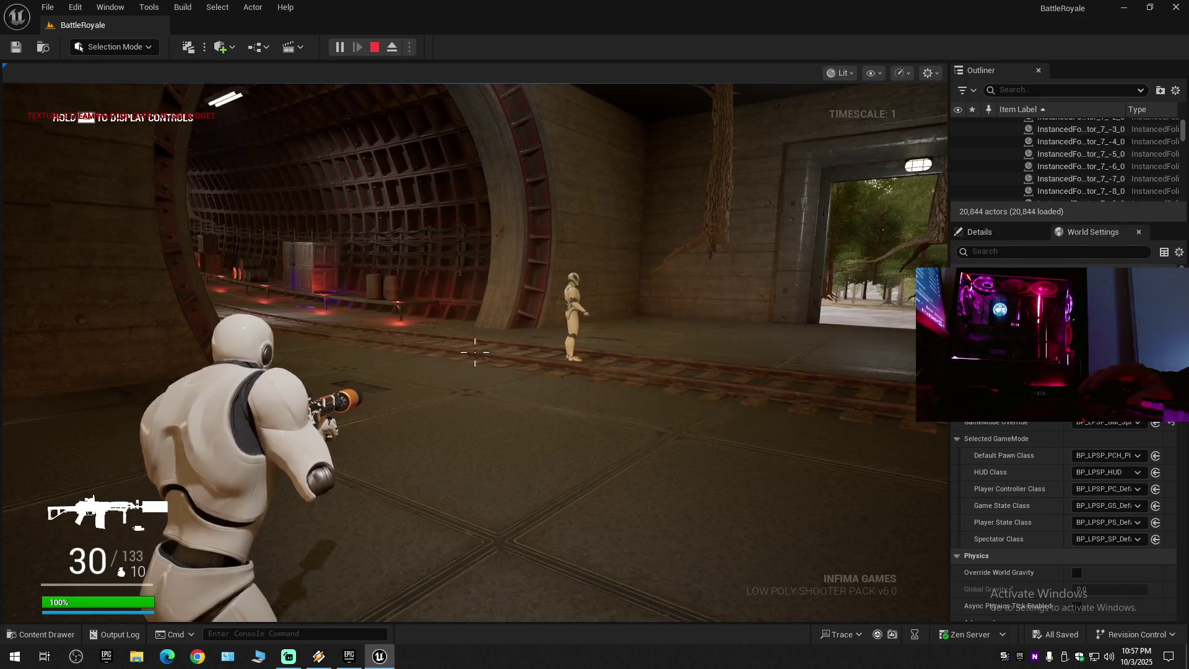
# Step: Reopen Task Manager from the taskbar and check the Performance graphs
pyautogui.rightClick(632, 655)
pyautogui.click(711, 602)
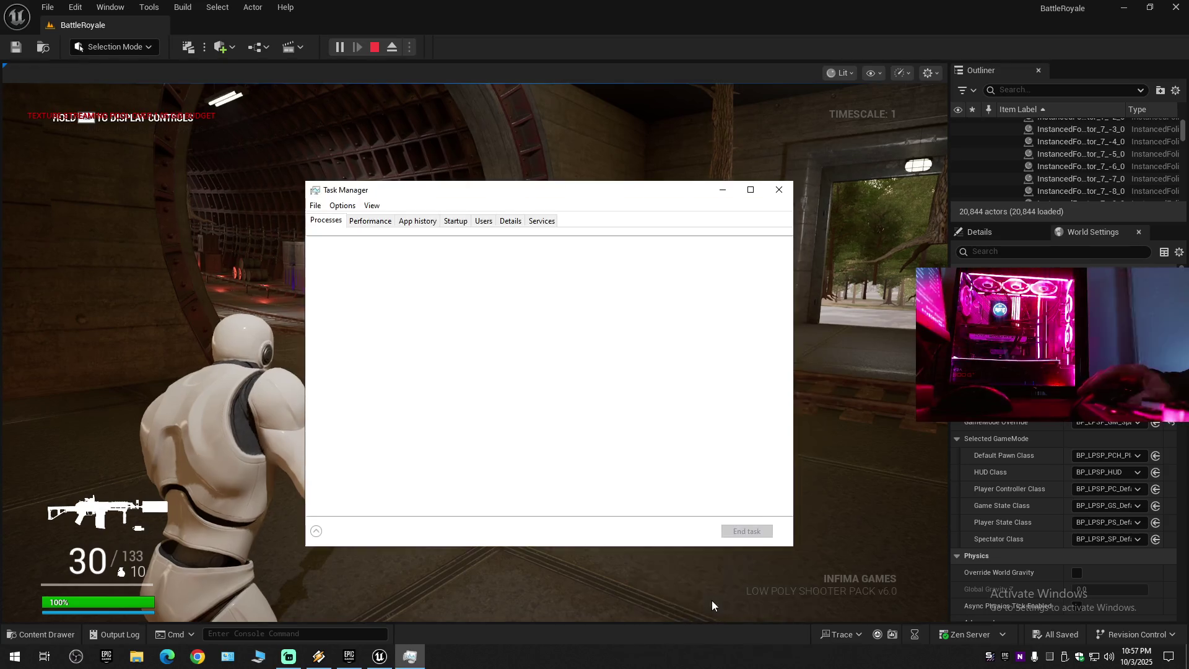
pyautogui.click(370, 220)
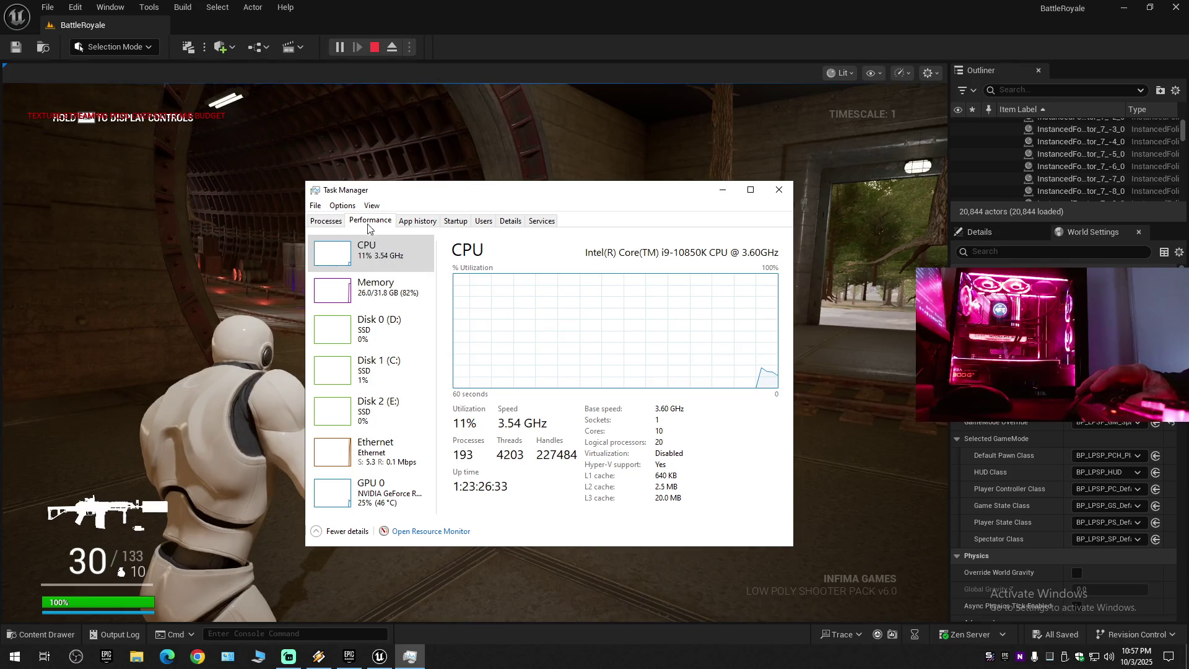
pyautogui.click(330, 220)
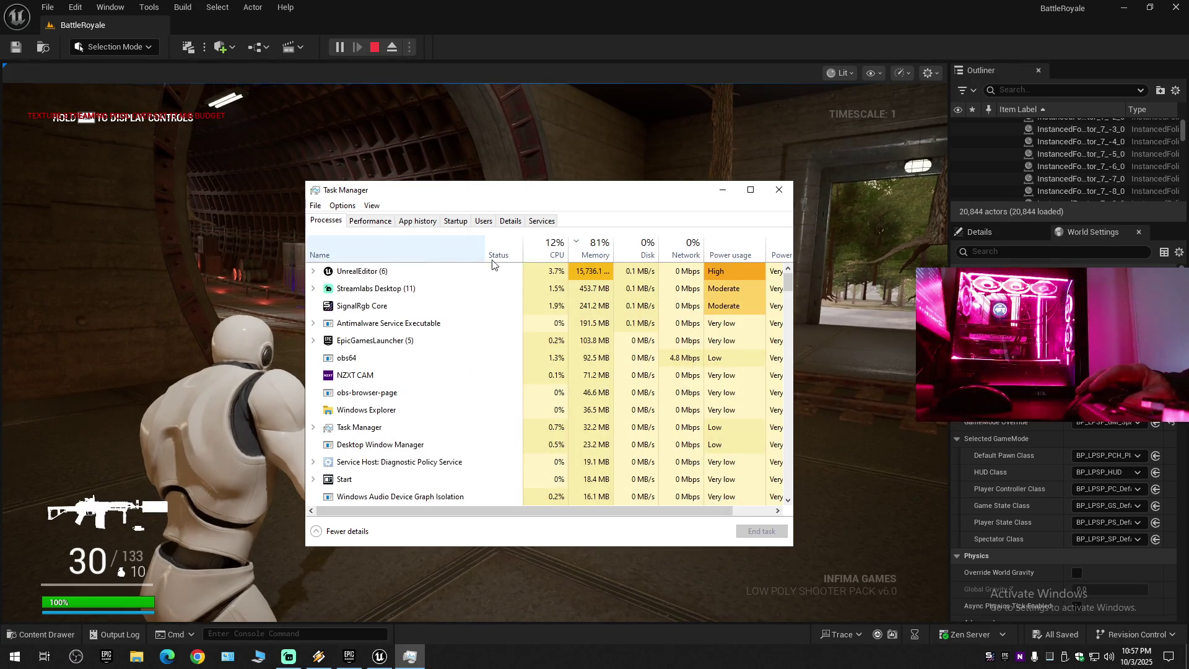
# Step: Sort processes by CPU, then by memory, and close Task Manager to return to the game
pyautogui.click(555, 251)
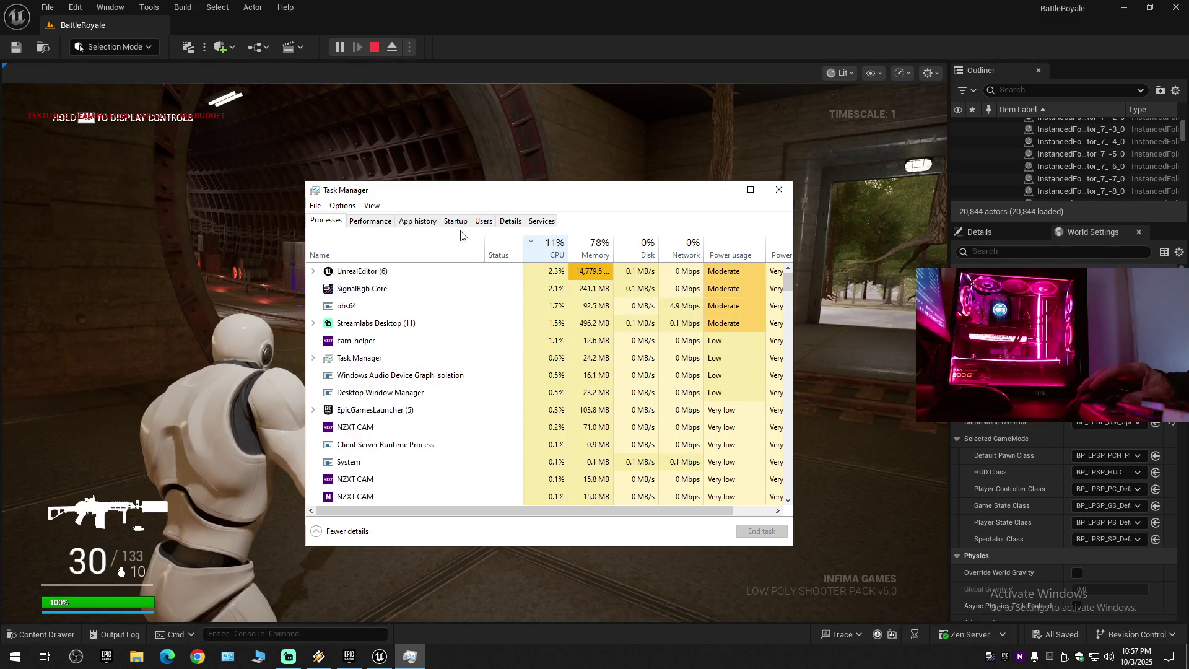
pyautogui.click(598, 254)
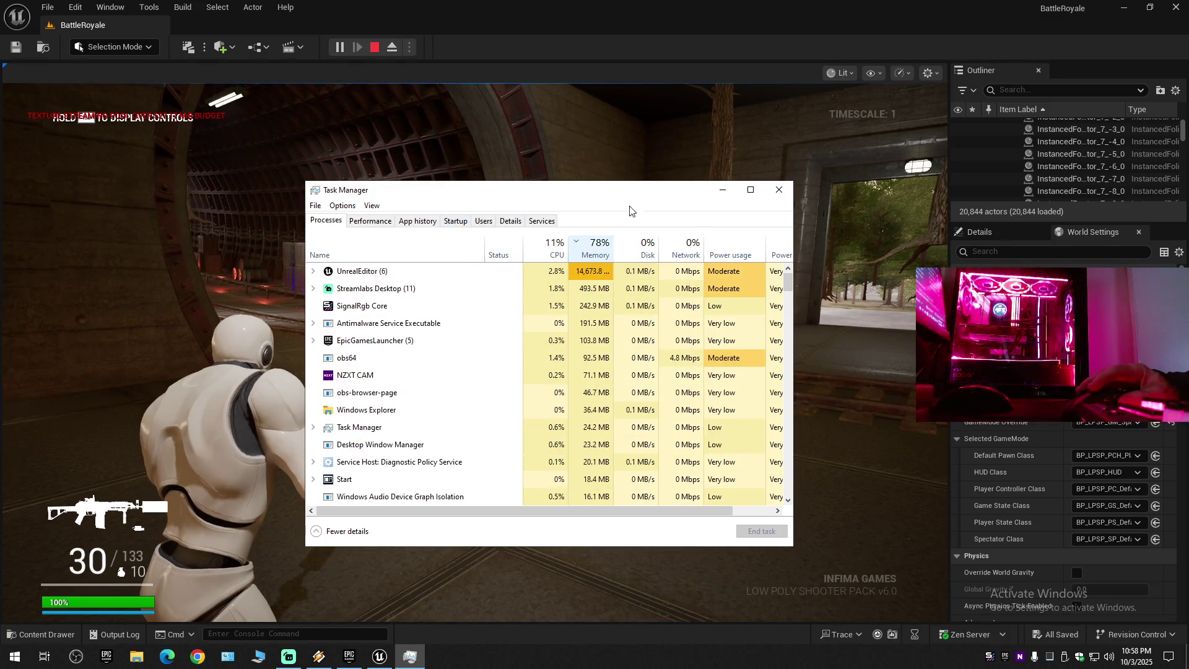
pyautogui.click(784, 191)
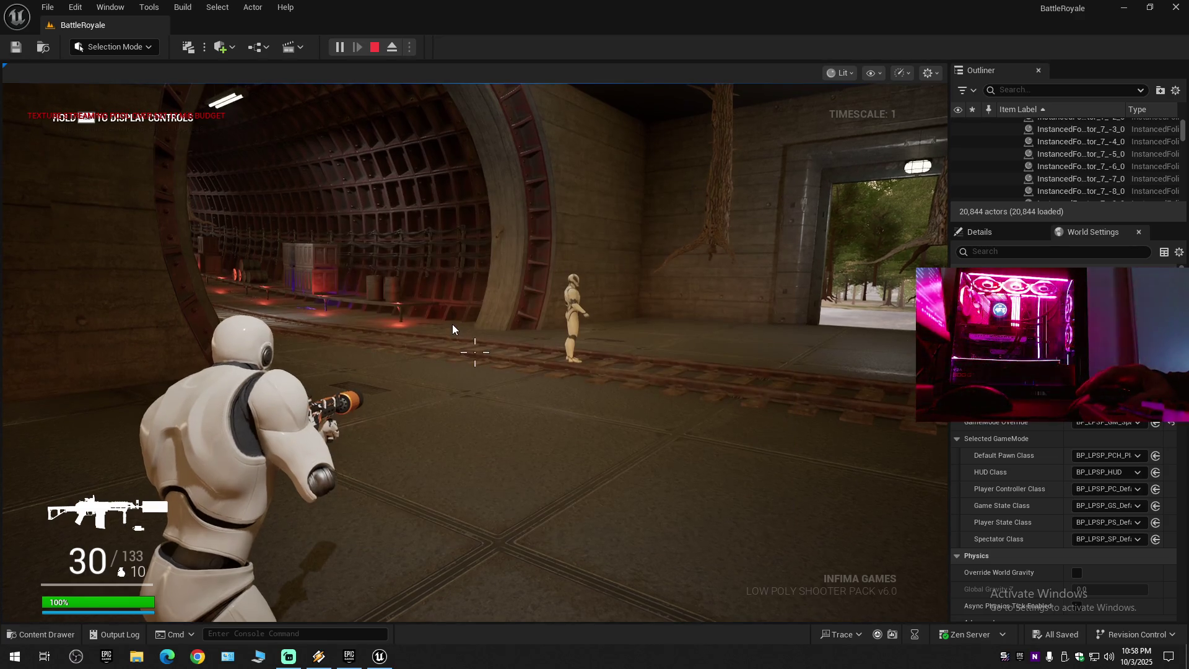
pyautogui.click(455, 329)
# Step: Fire at the tree by the doorway and walk down the tunnel past the mannequin
pyautogui.click(475, 352)
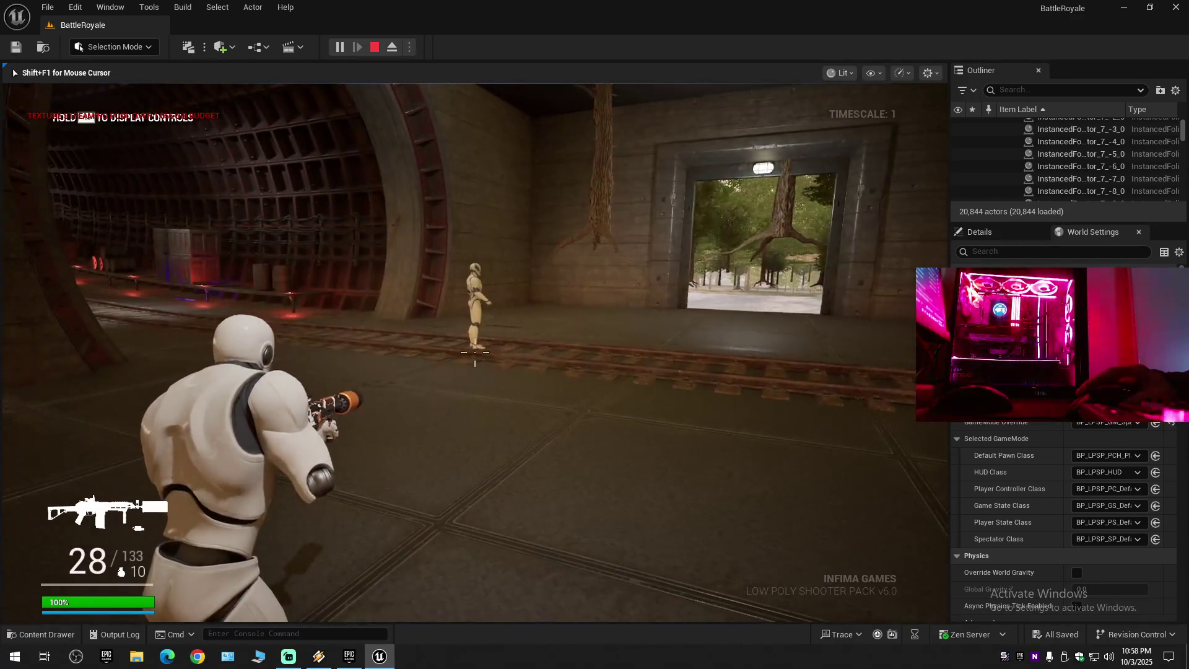
pyautogui.press('w')
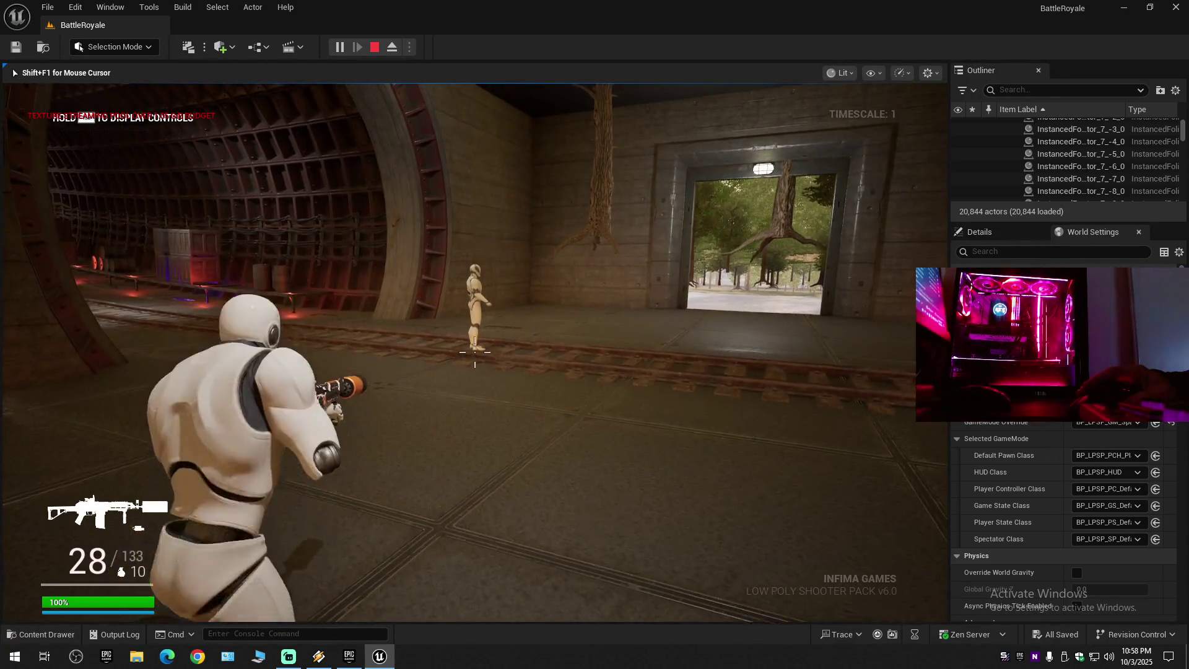
pyautogui.press('w')
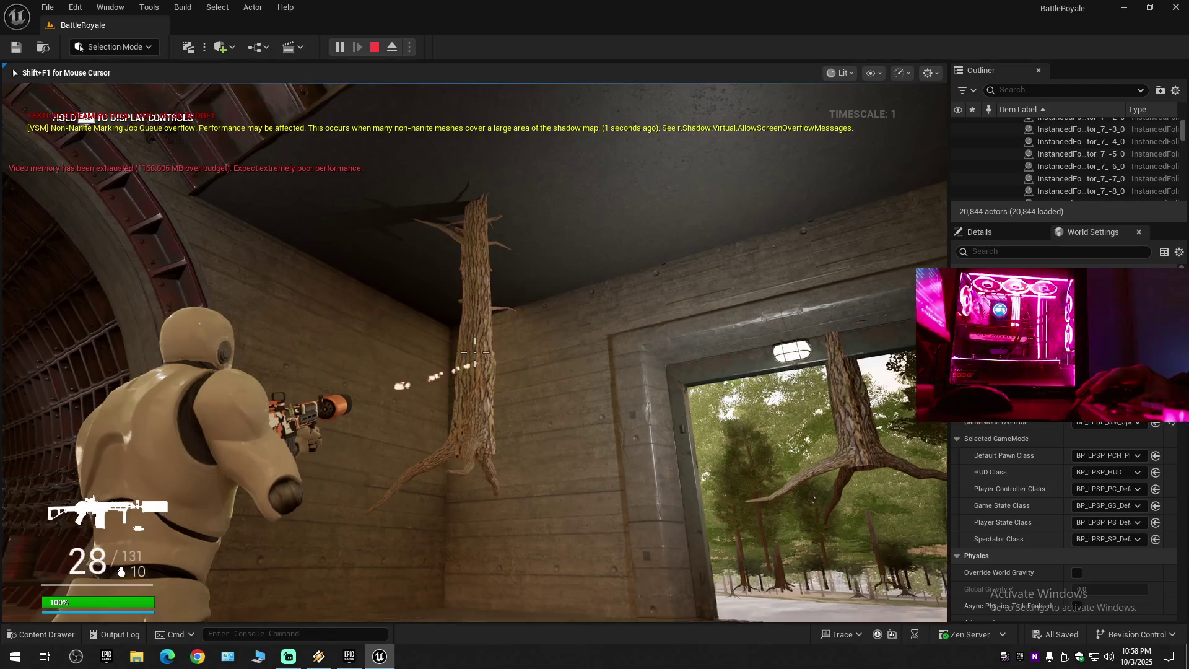
pyautogui.click(474, 352)
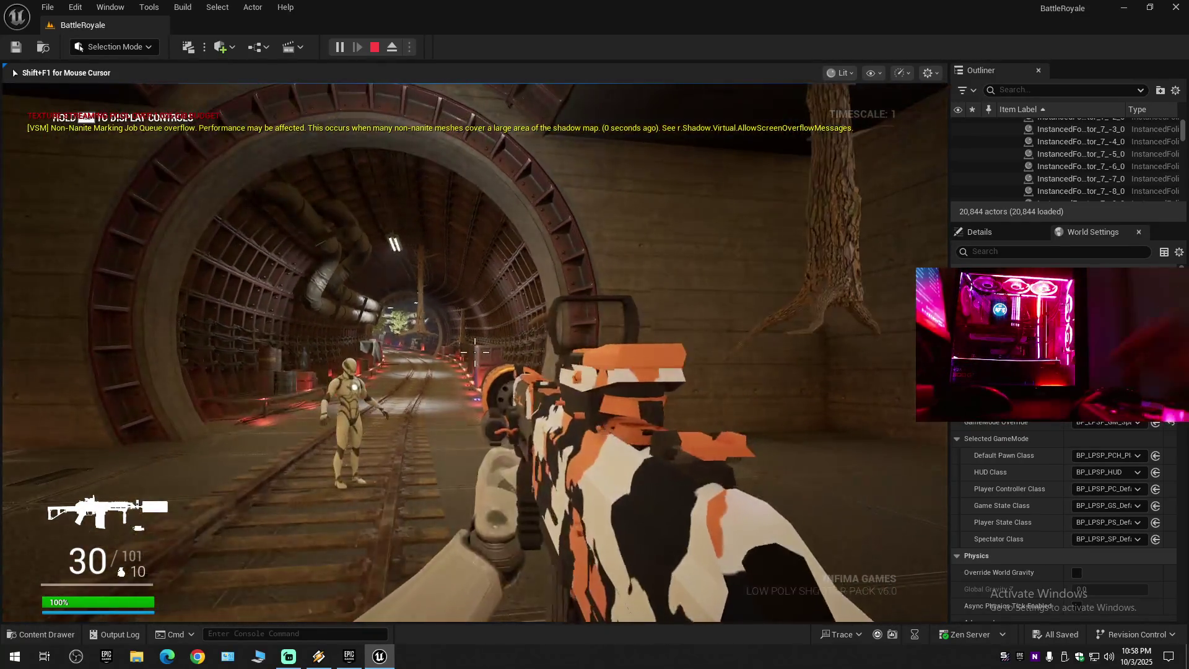
pyautogui.press('w')
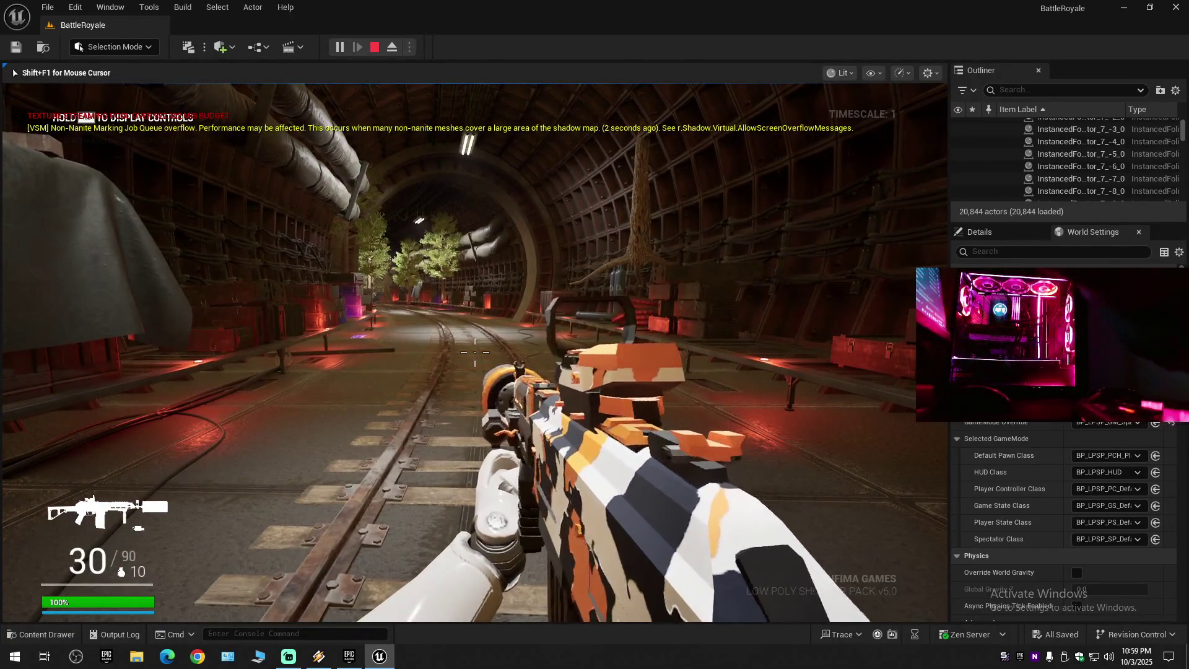
# Step: Aim down sights and walk along the tracks past the train car to the outdoor doorway
pyautogui.press('w')
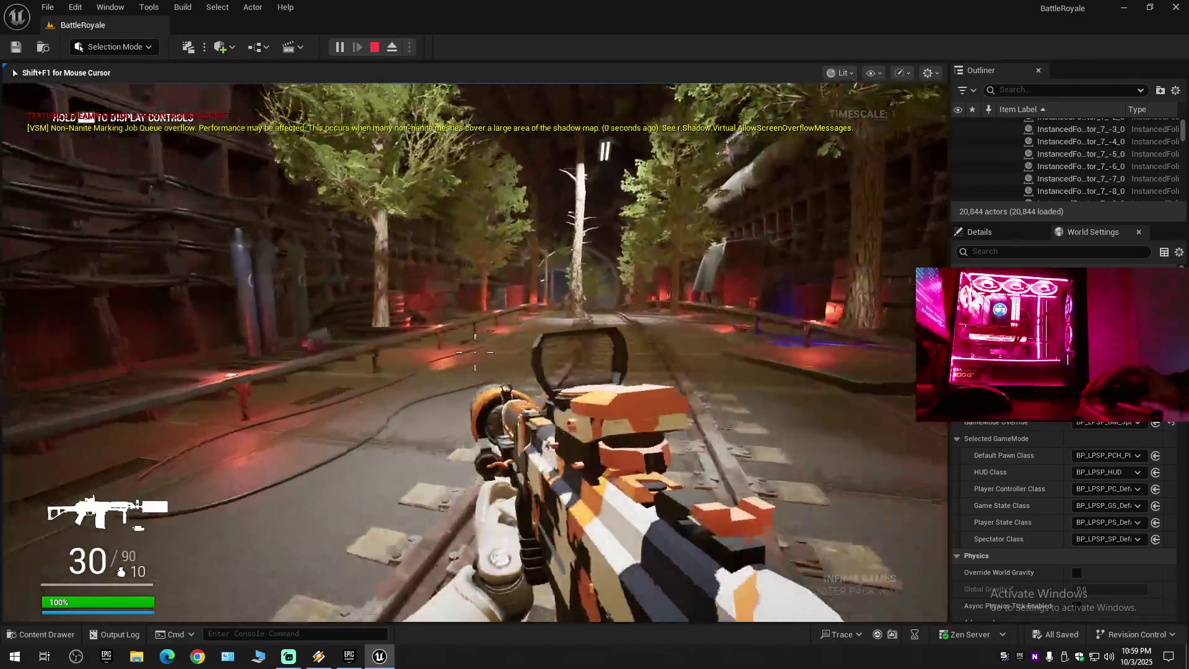
pyautogui.rightClick(475, 352)
pyautogui.press('w')
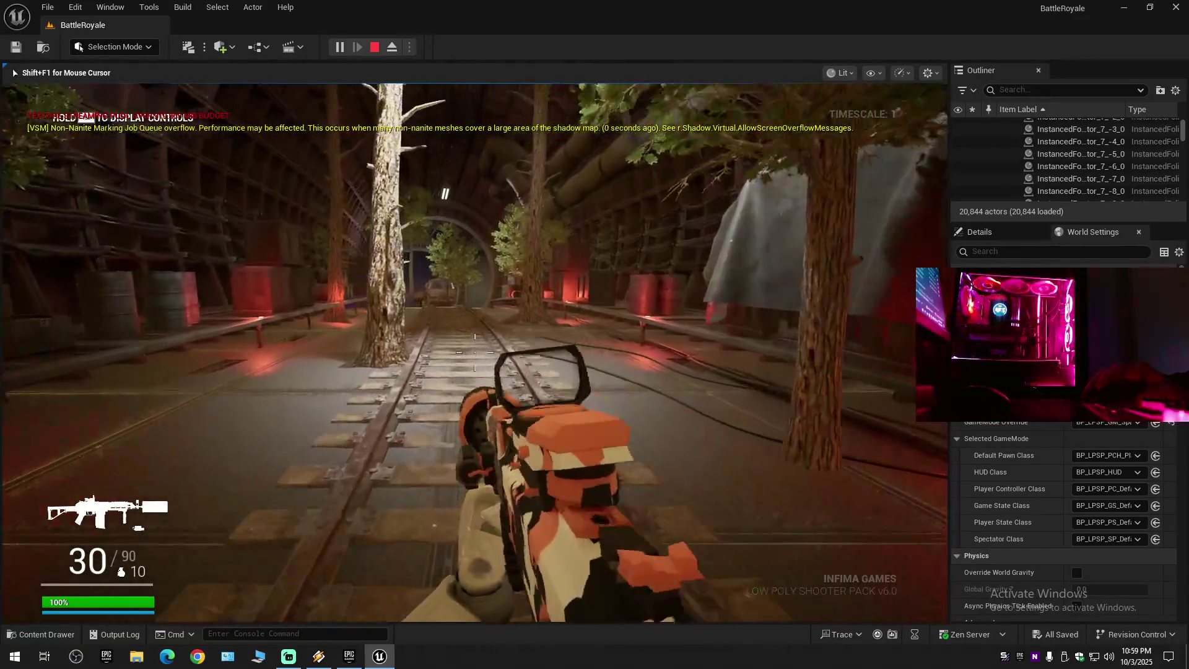
pyautogui.press('w')
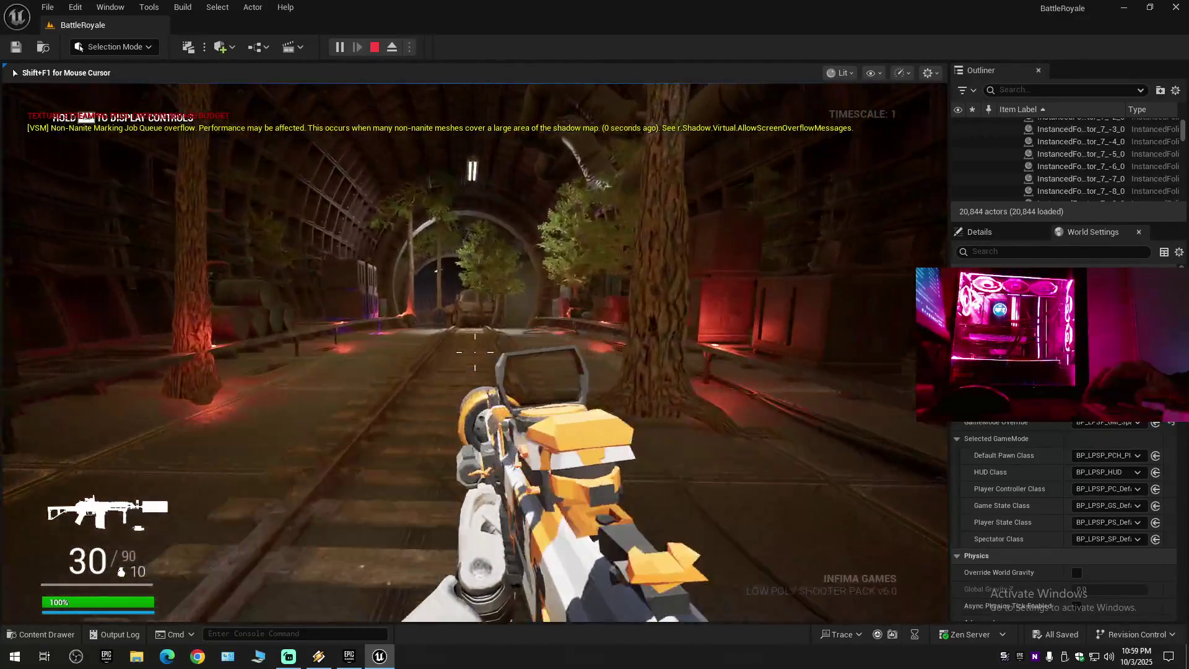
pyautogui.press('w')
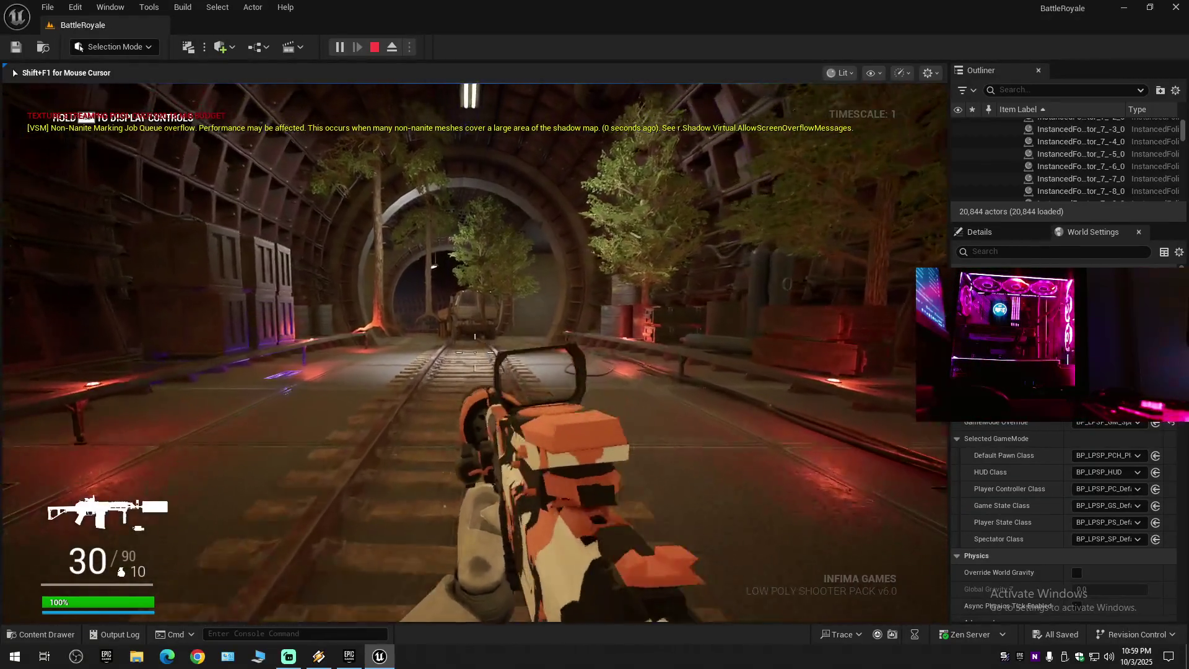
pyautogui.press('w')
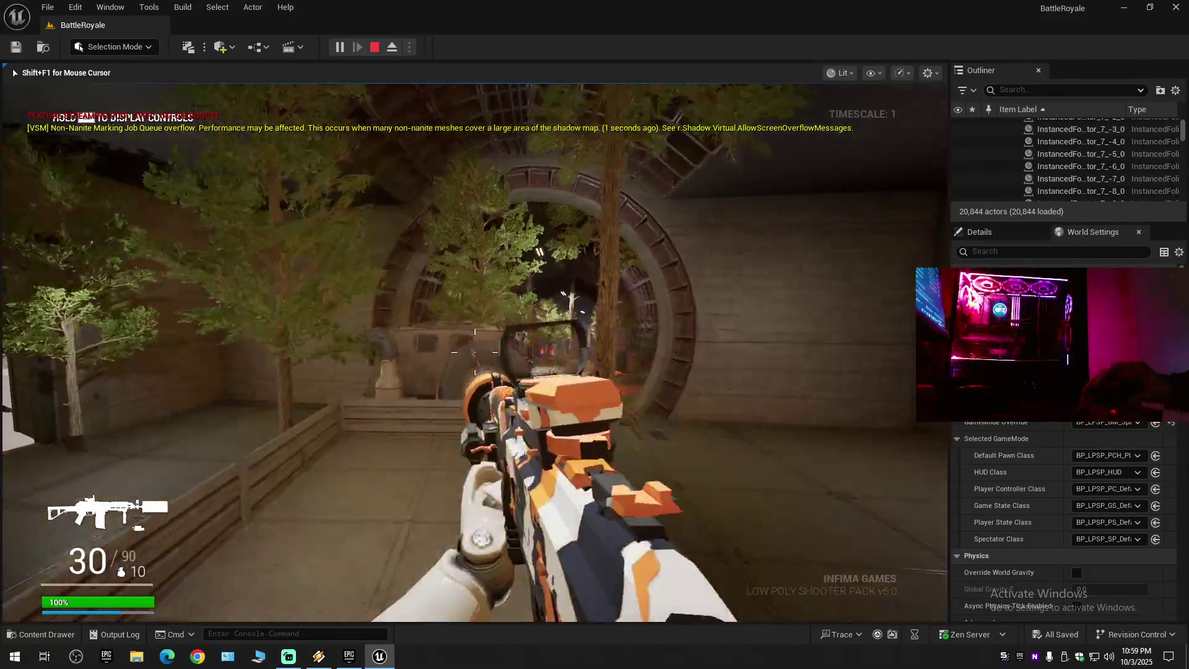
pyautogui.press('w')
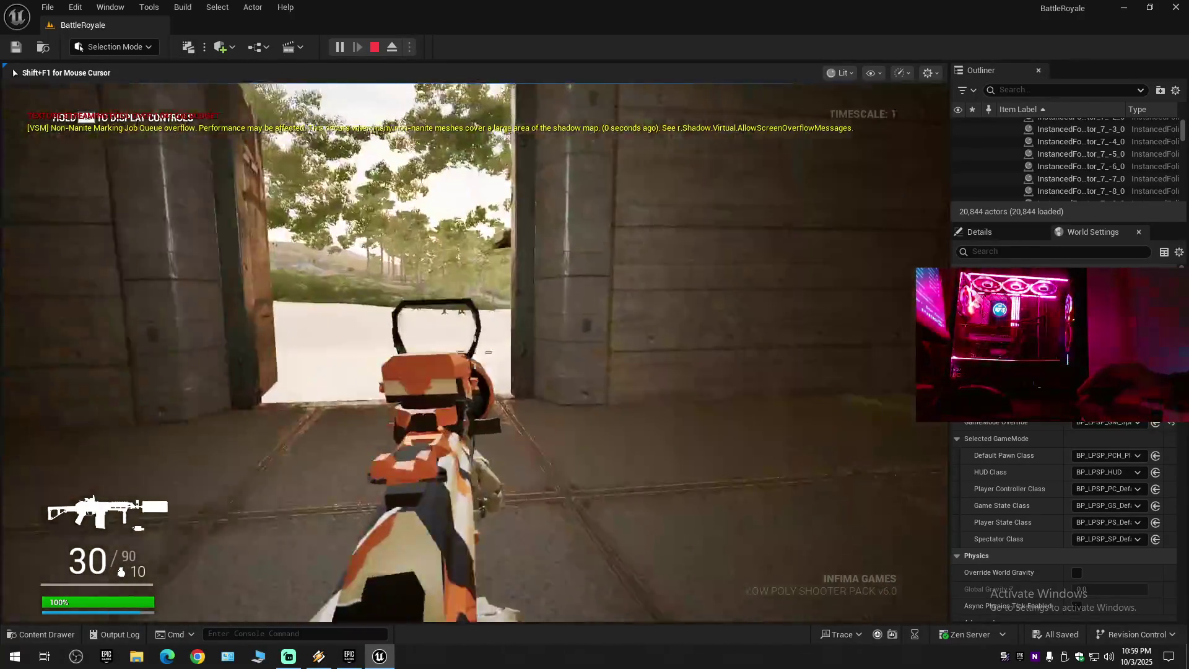
# Step: Toggle aim-down-sights off and on, then walk down the tunnel past the truck
pyautogui.rightClick(474, 352)
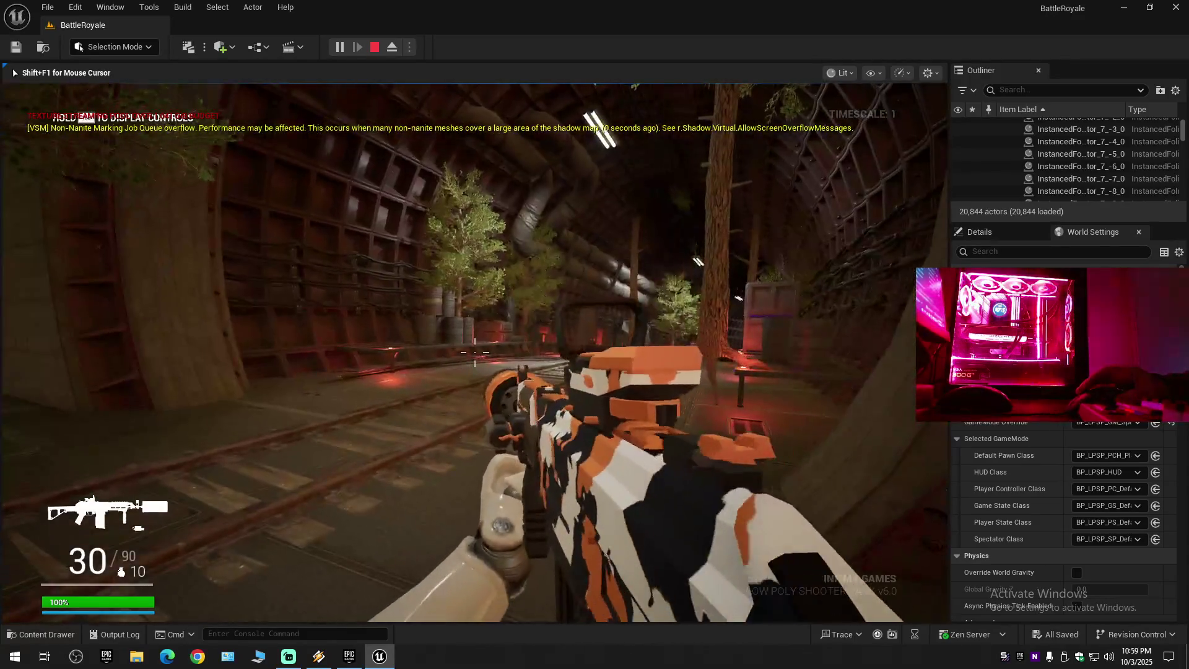
pyautogui.rightClick(475, 352)
pyautogui.rightClick(475, 351)
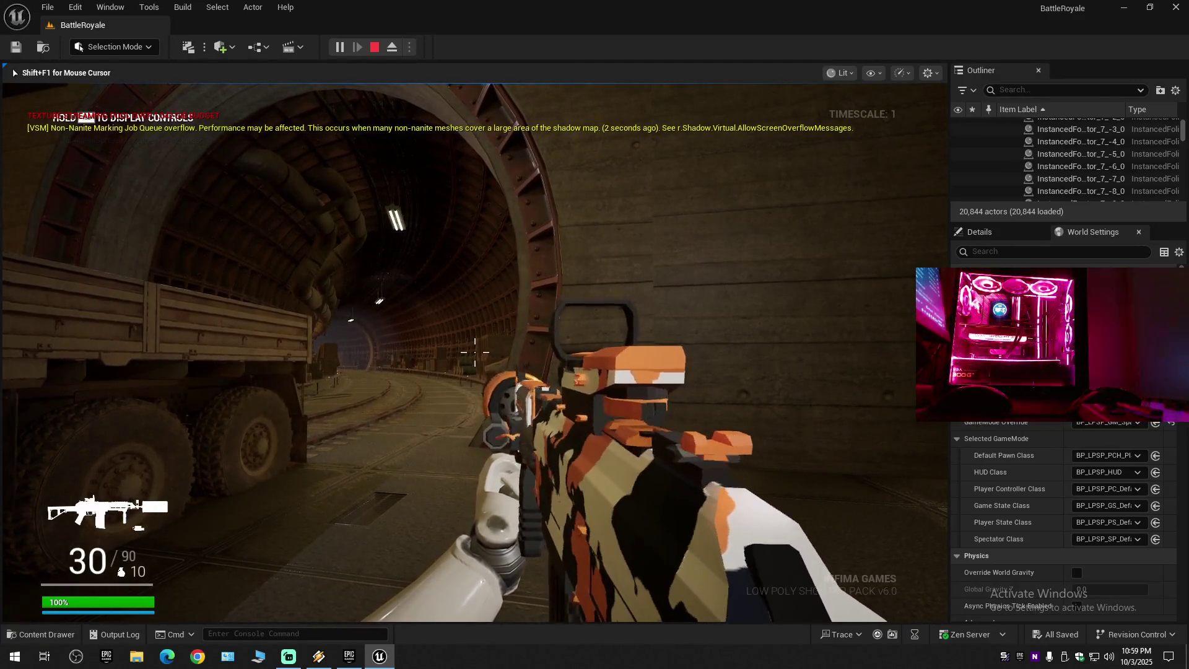
pyautogui.press('w')
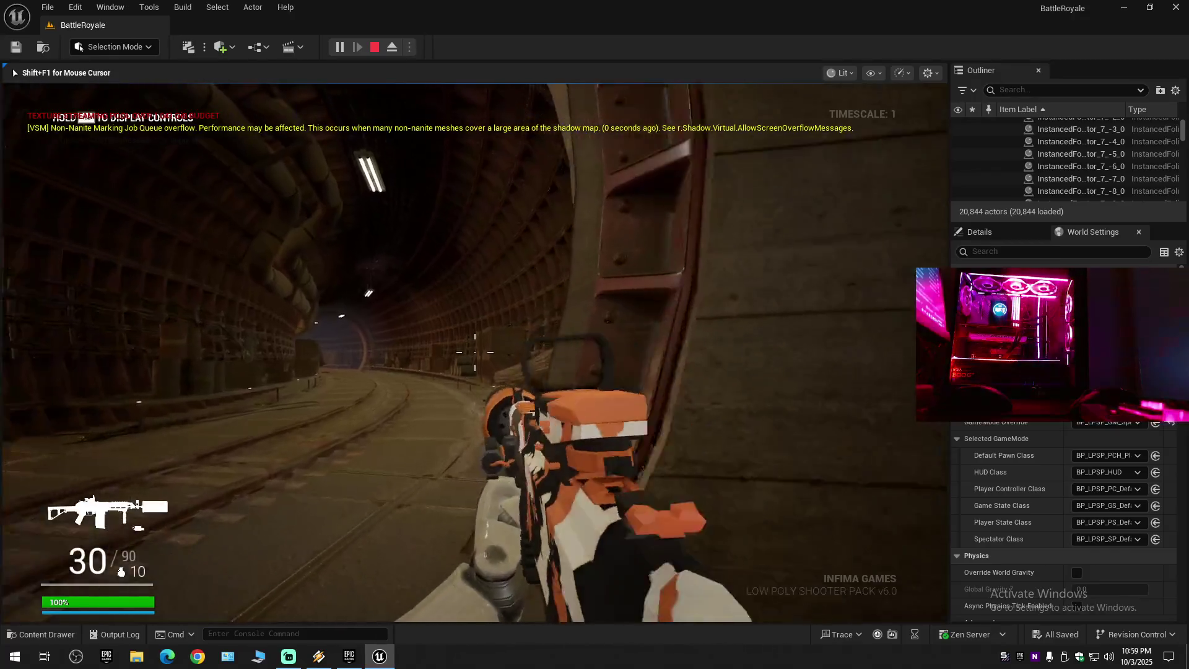
pyautogui.press('w')
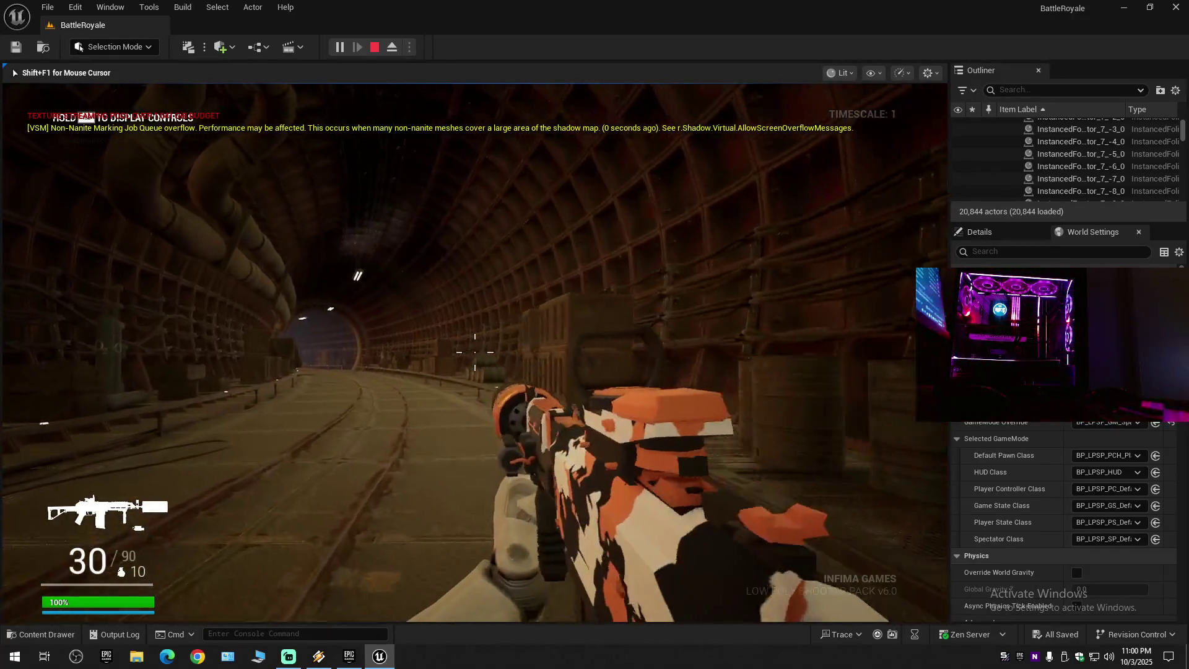
# Step: Head toward the tunnel arch, sprinting briefly along the tracks
pyautogui.moveTo(475, 352)
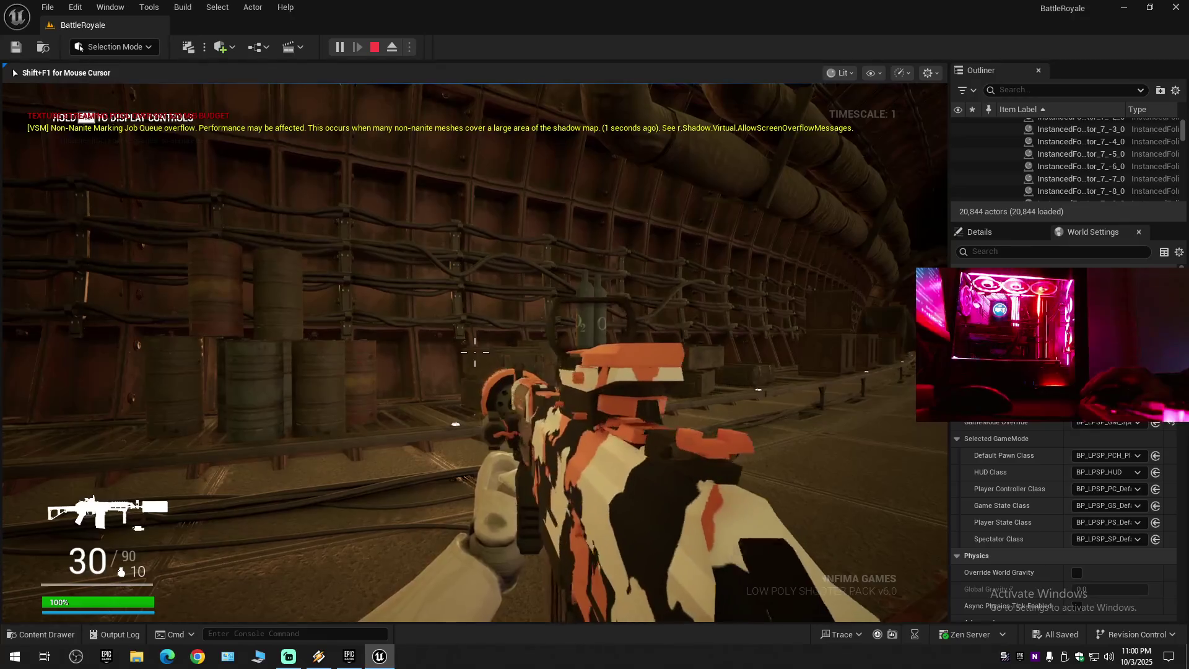
pyautogui.press('w')
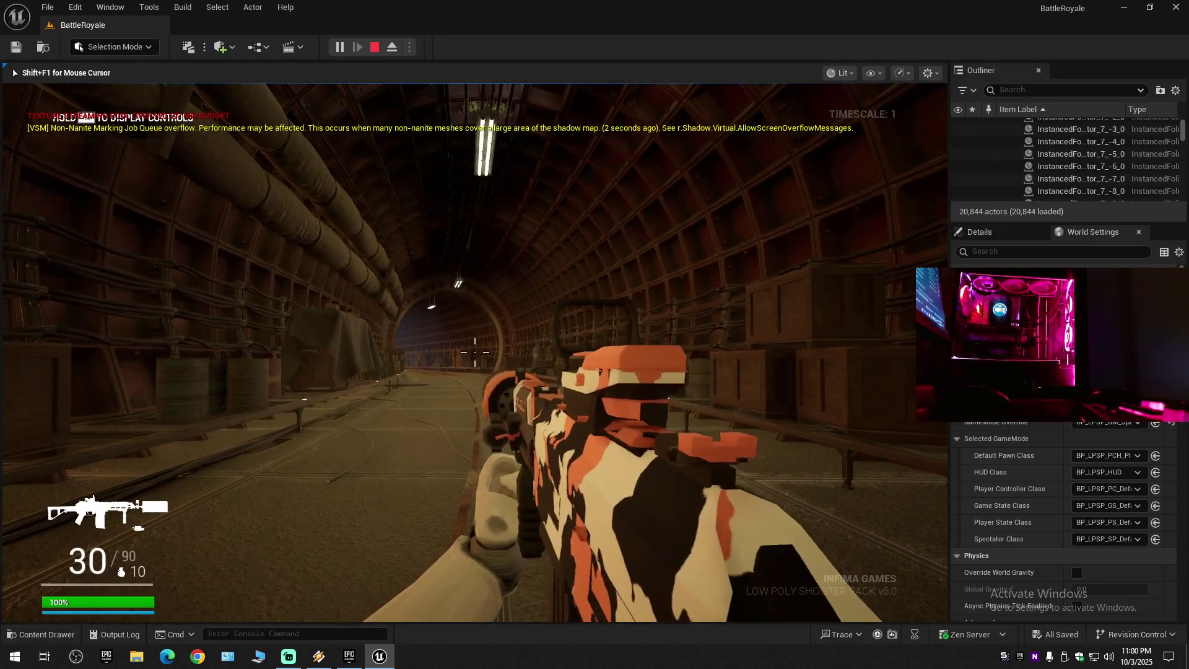
pyautogui.press('w')
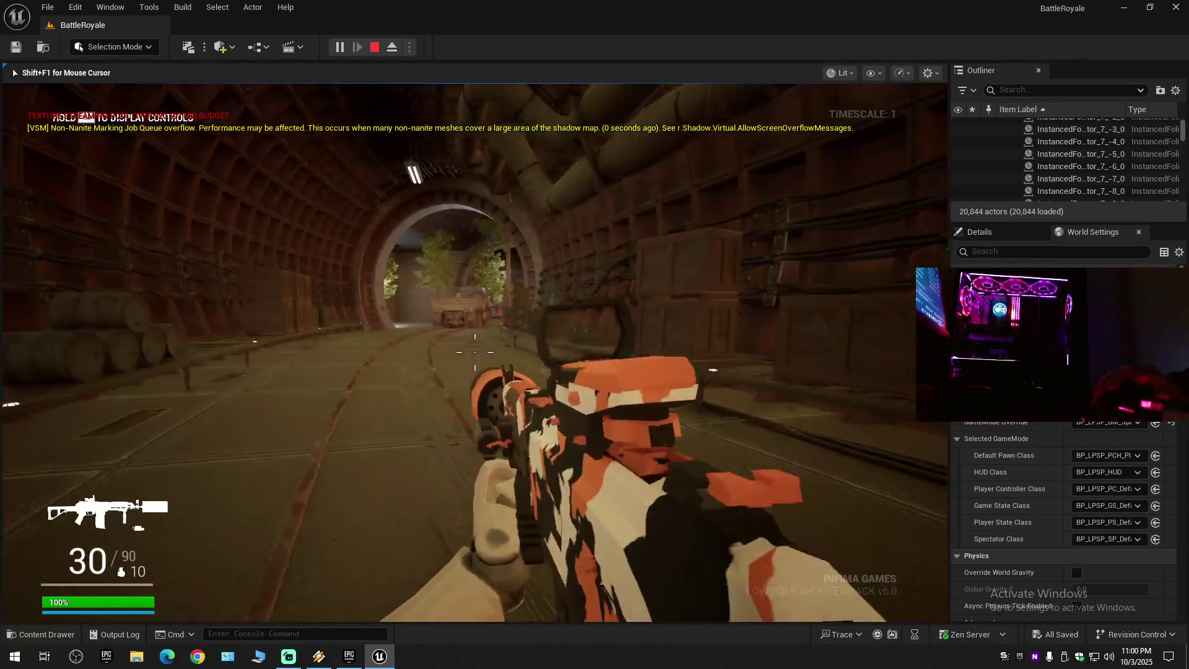
pyautogui.press('w')
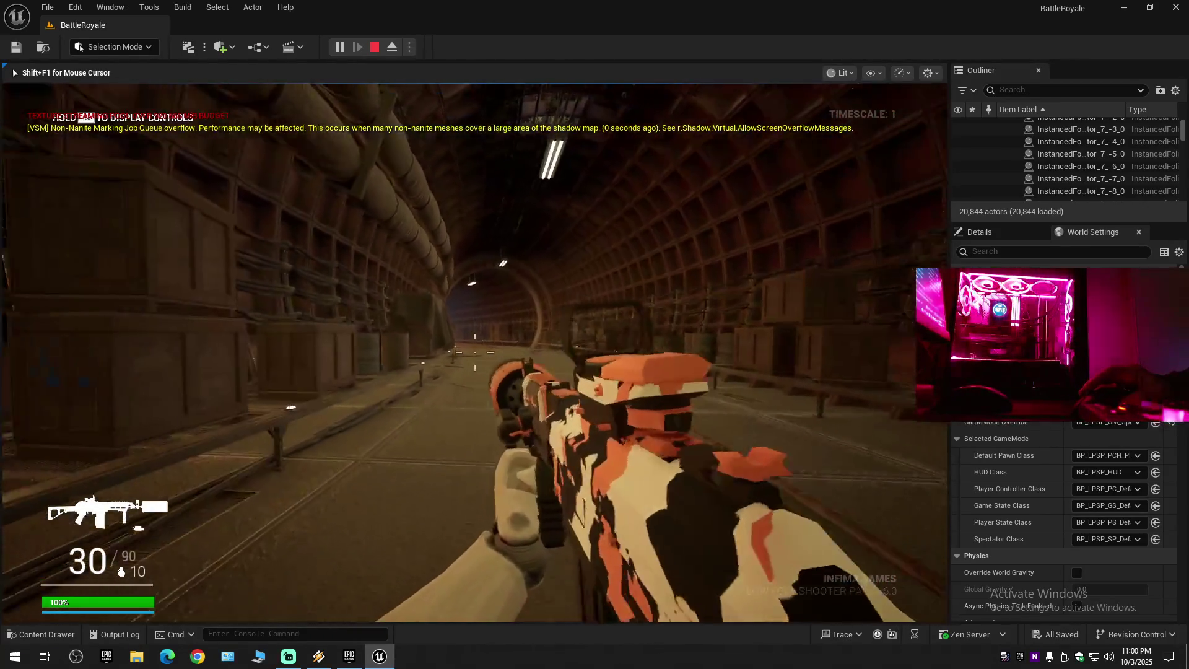
pyautogui.press('w')
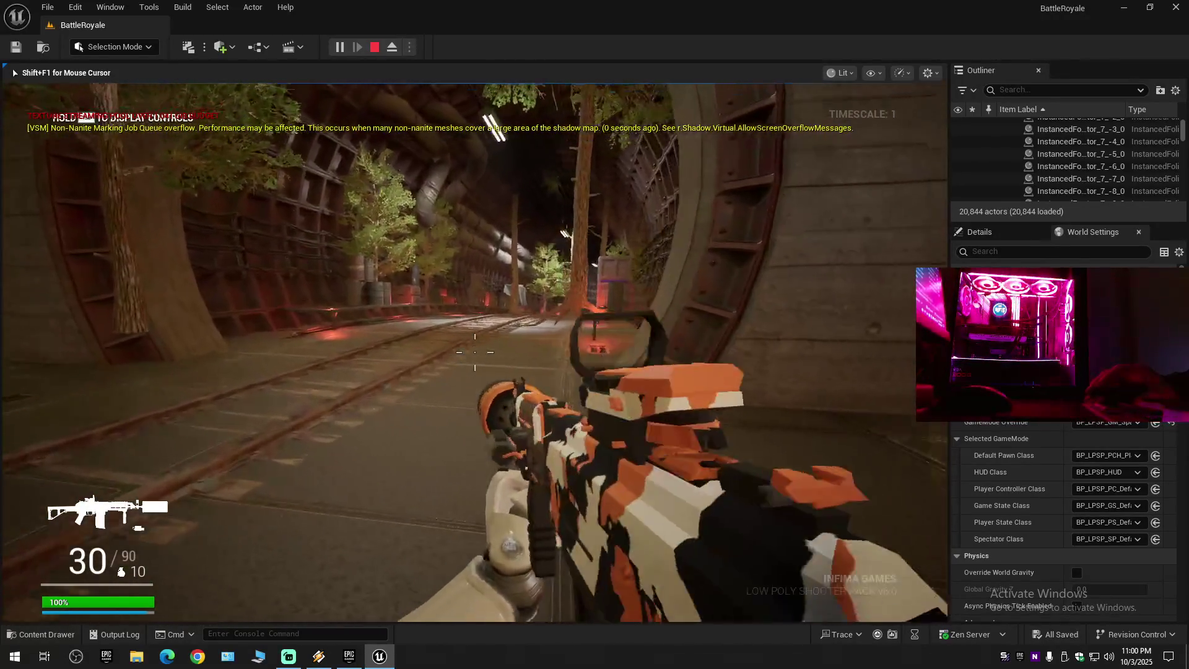
pyautogui.press('w')
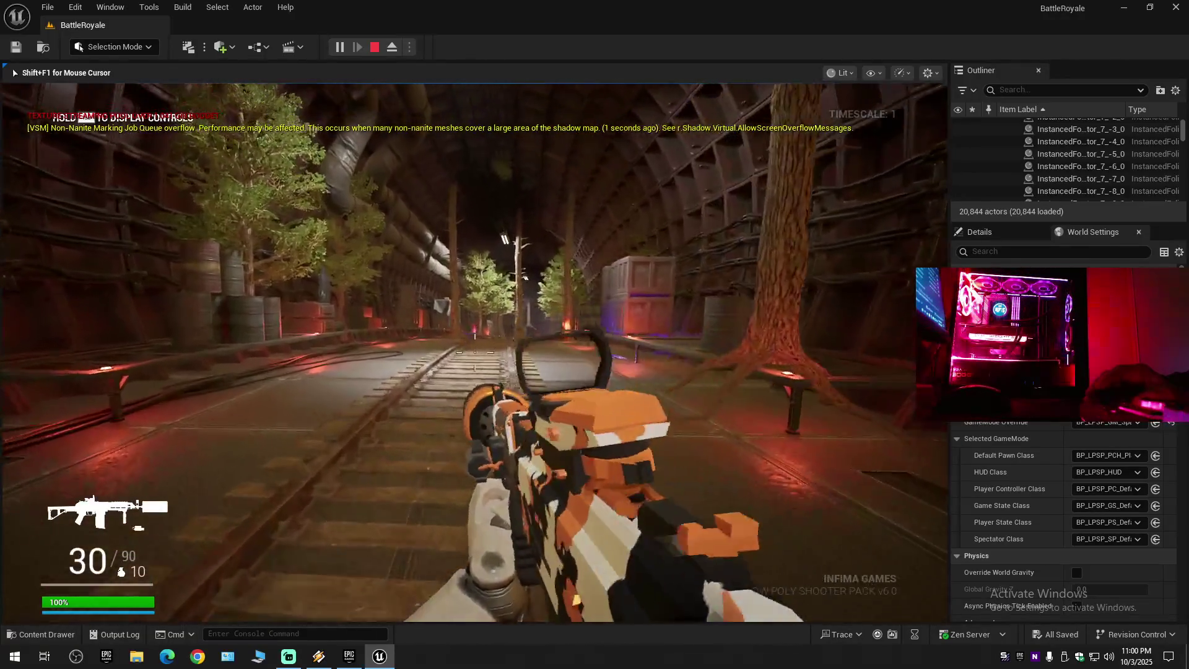
pyautogui.press('shift')
pyautogui.press('w')
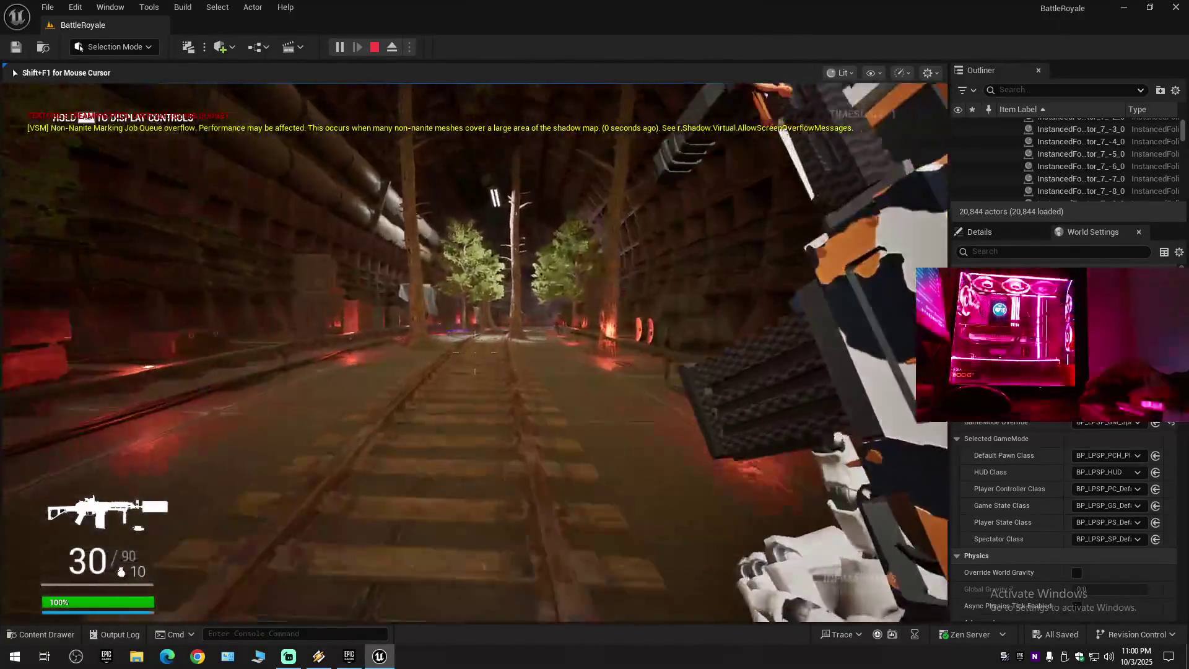
# Step: Continue down the tracks past the trees and crates toward the mannequin
pyautogui.press('w')
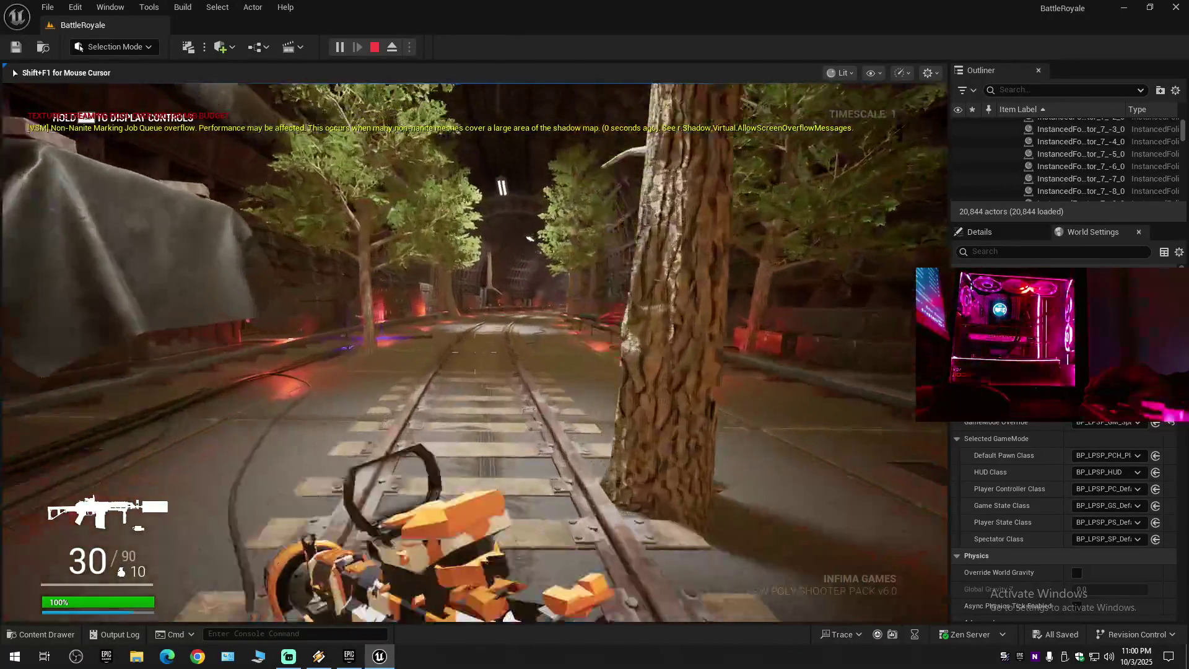
pyautogui.press('w')
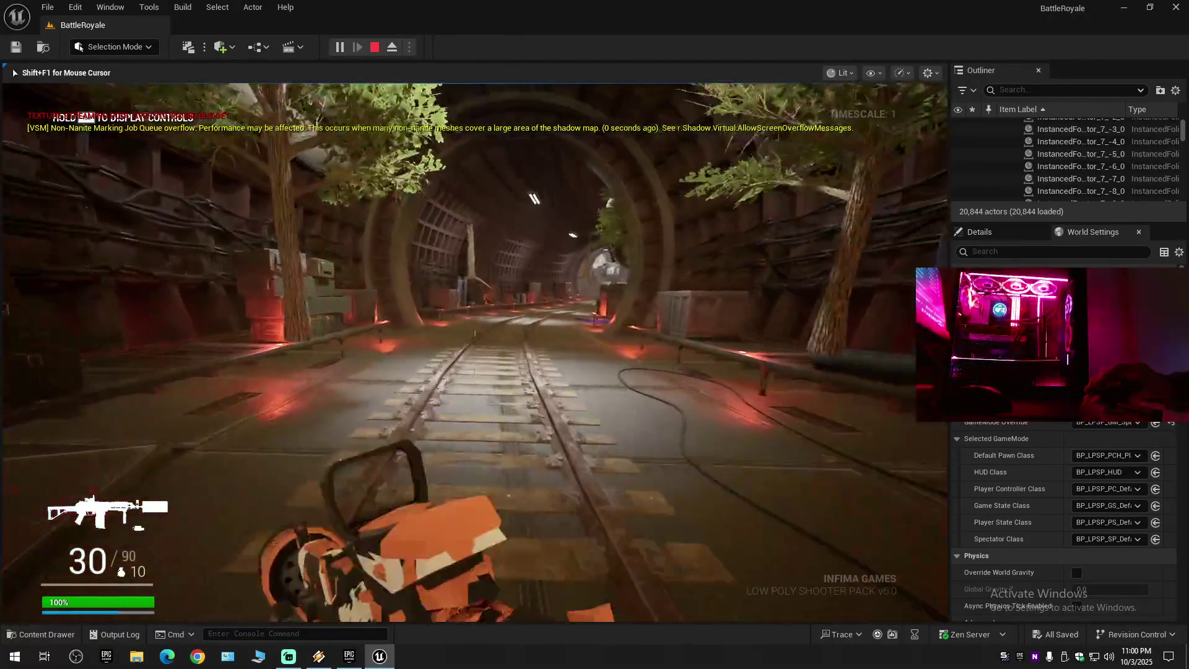
pyautogui.press('w')
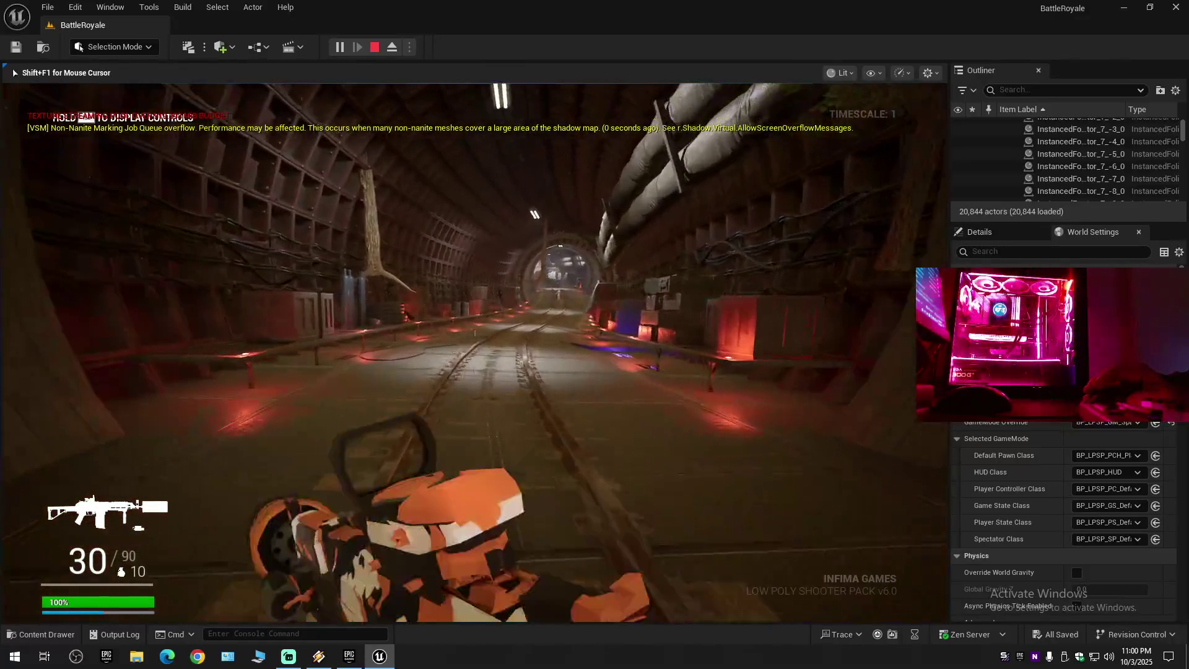
pyautogui.press('w')
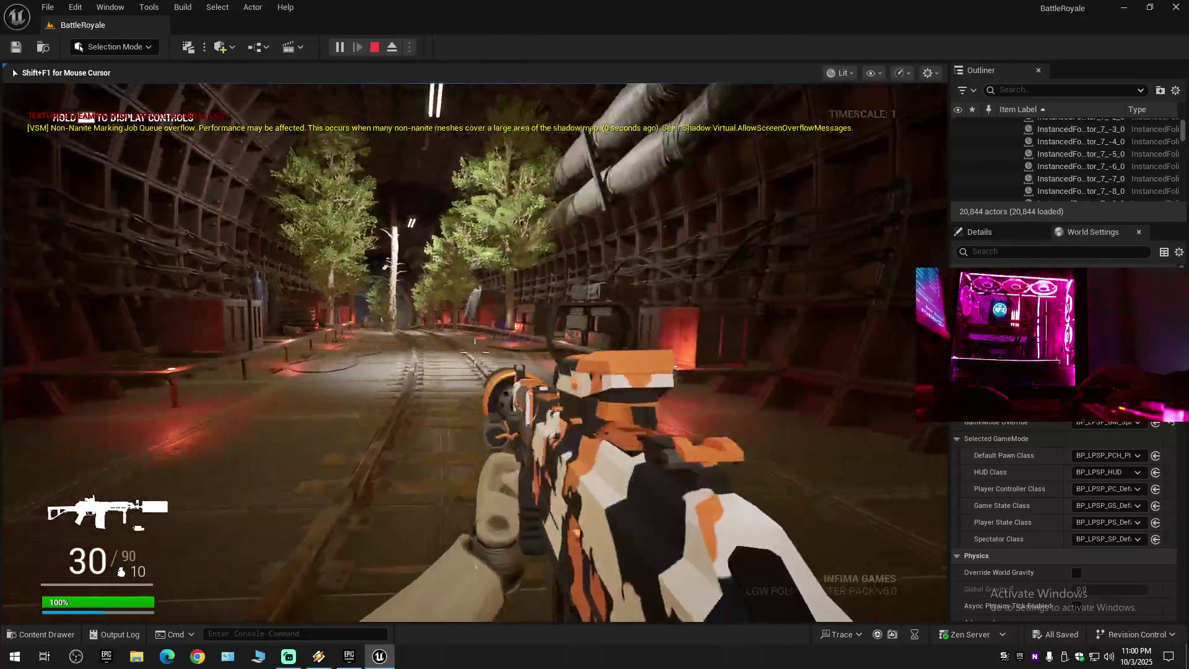
pyautogui.press('w')
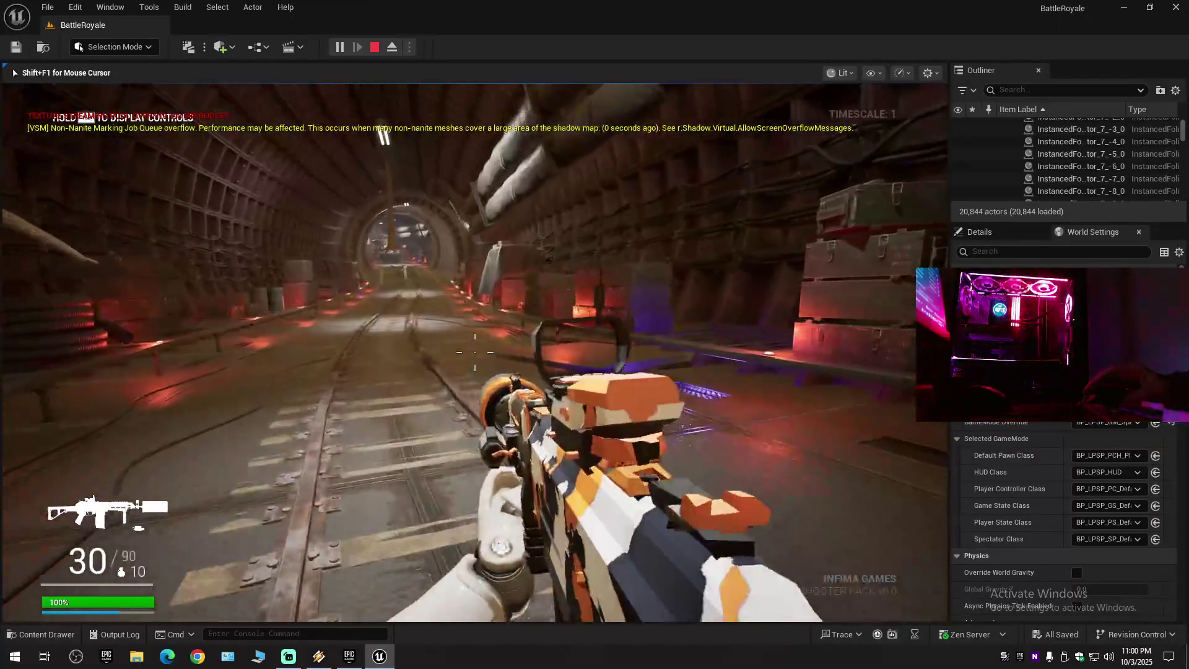
pyautogui.press('w')
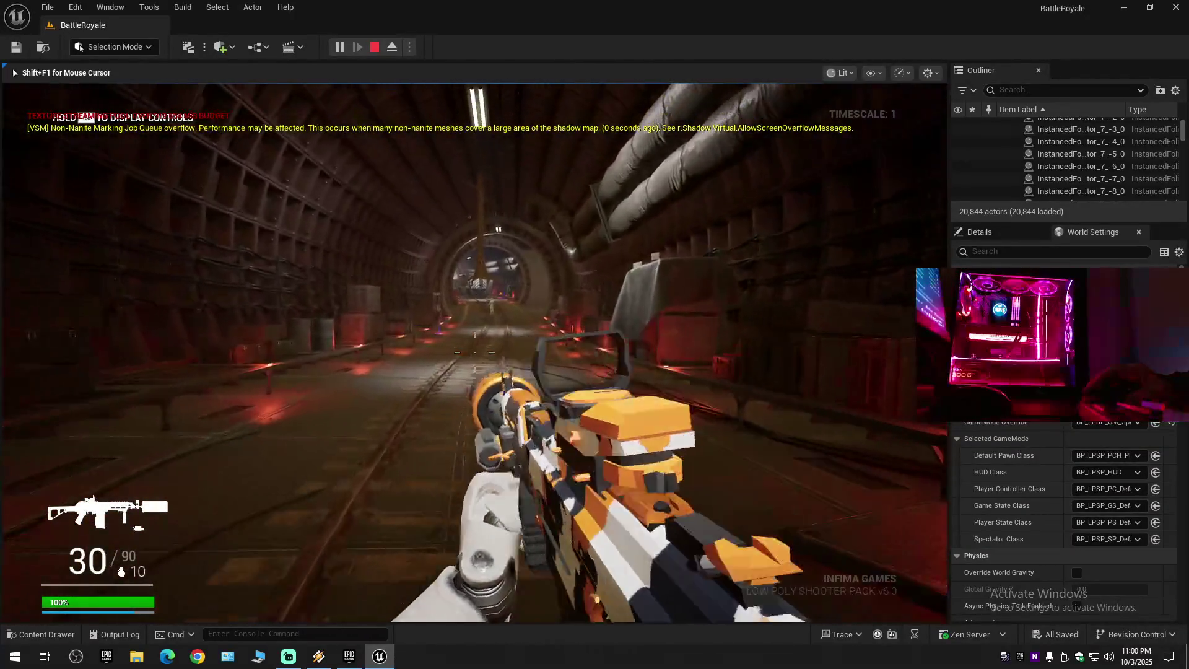
pyautogui.press('w')
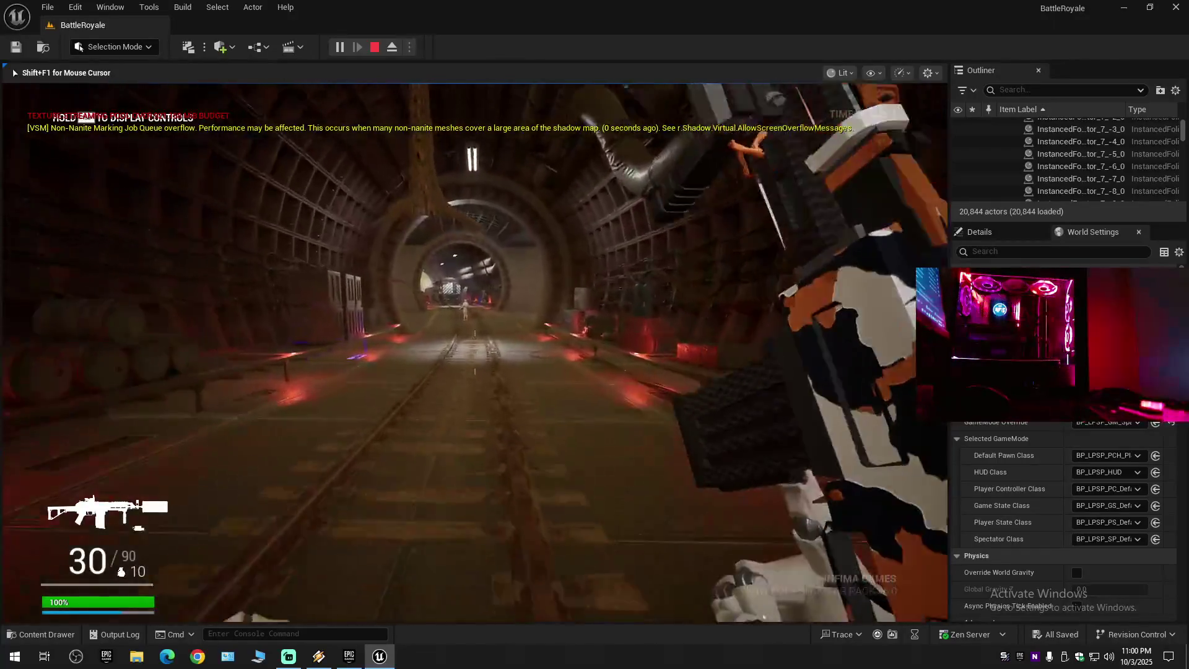
pyautogui.press('w')
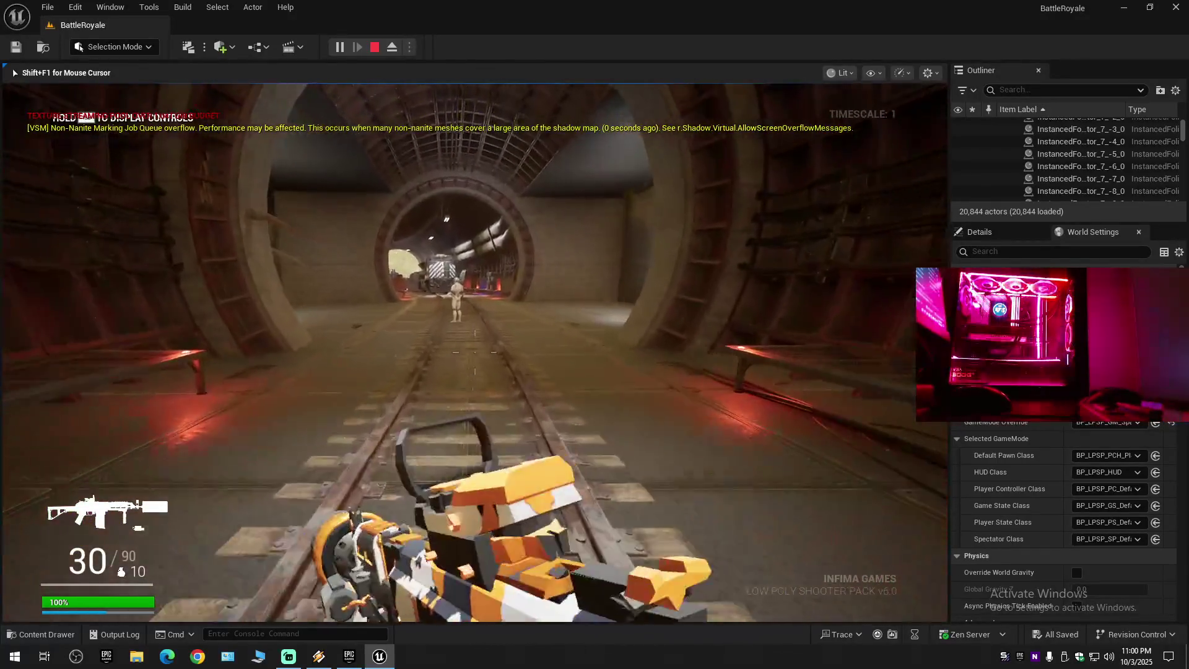
# Step: Walk past the mannequin and alongside the parked train
pyautogui.press('w')
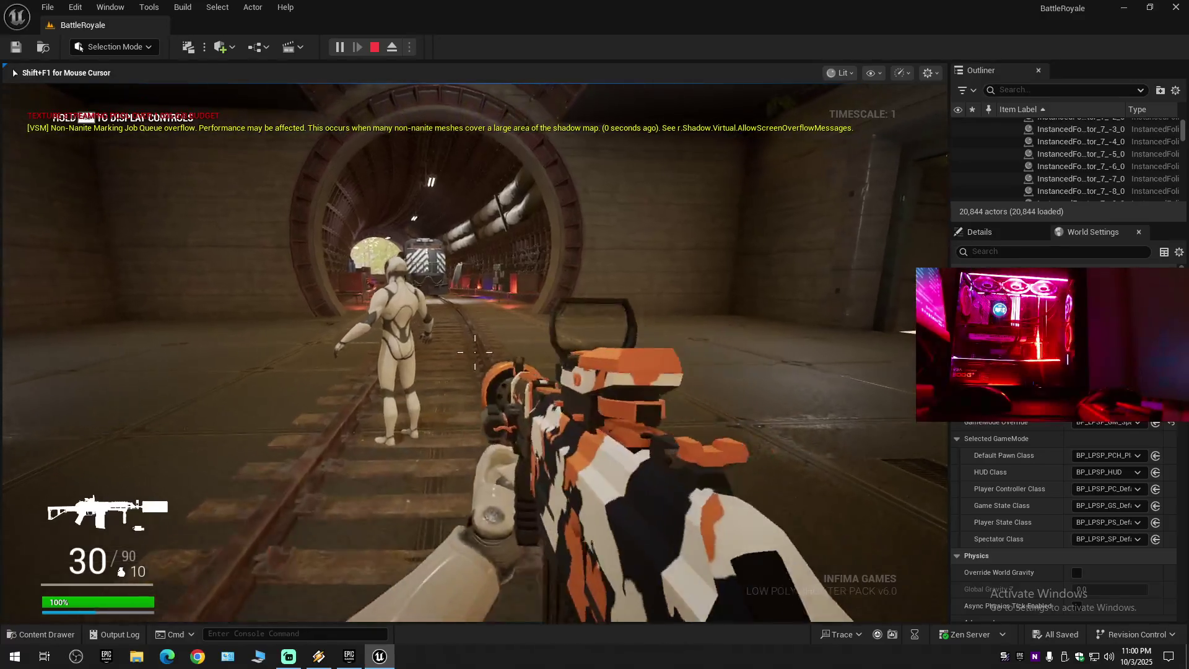
pyautogui.press('w')
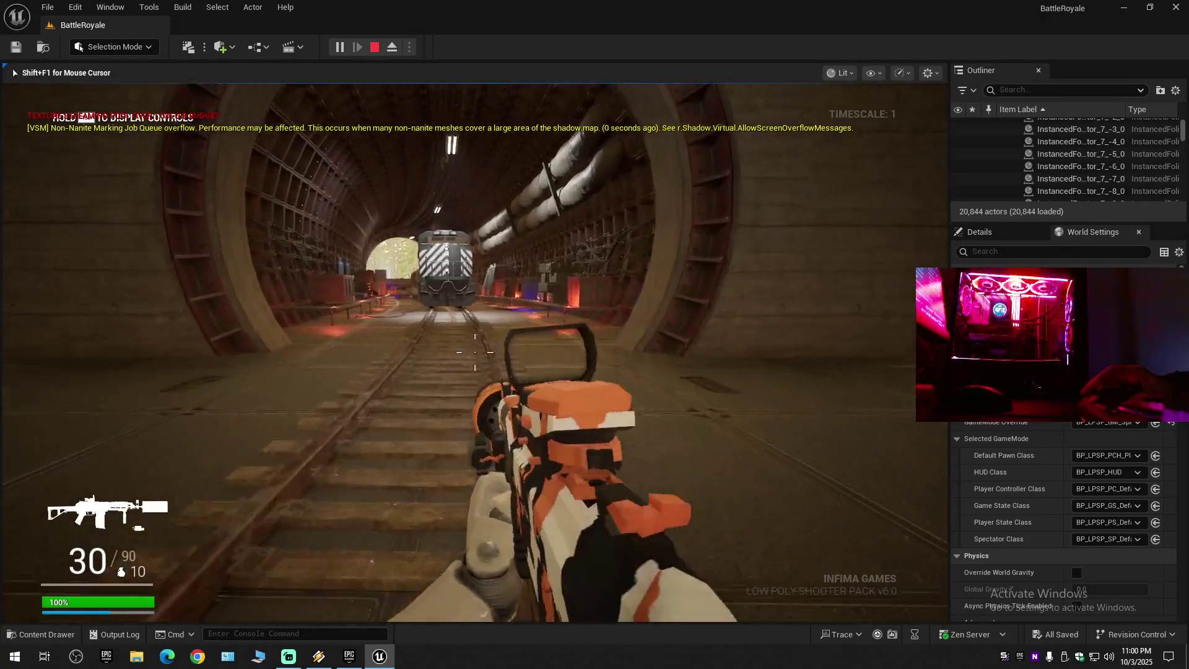
pyautogui.press('w')
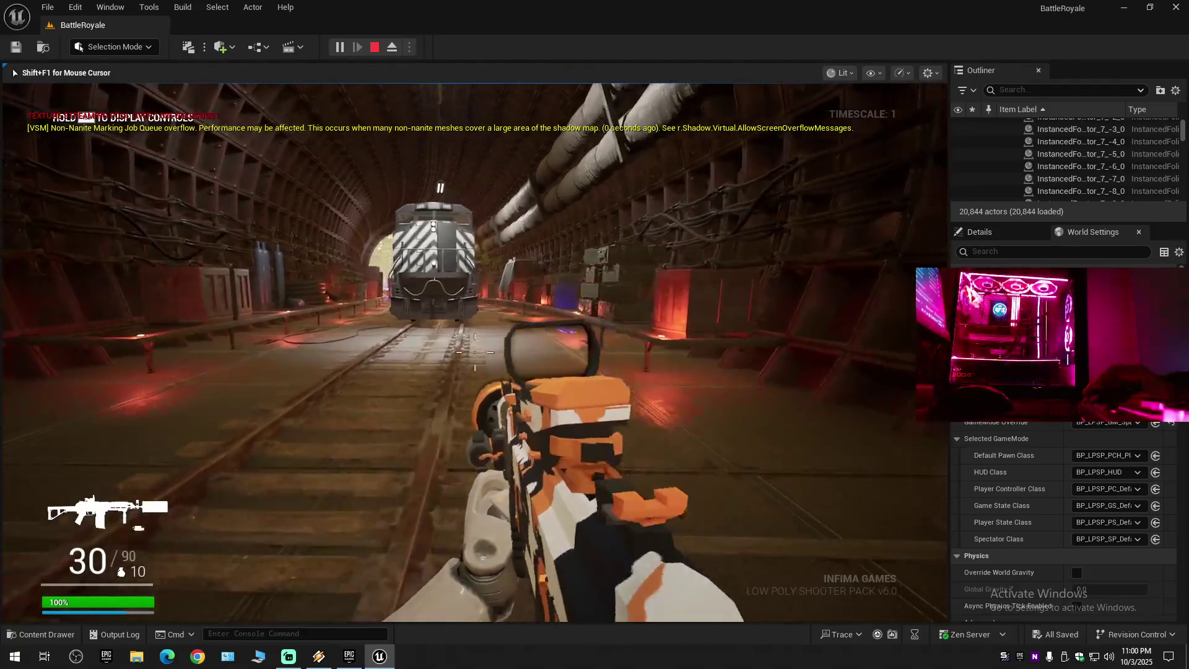
pyautogui.press('w')
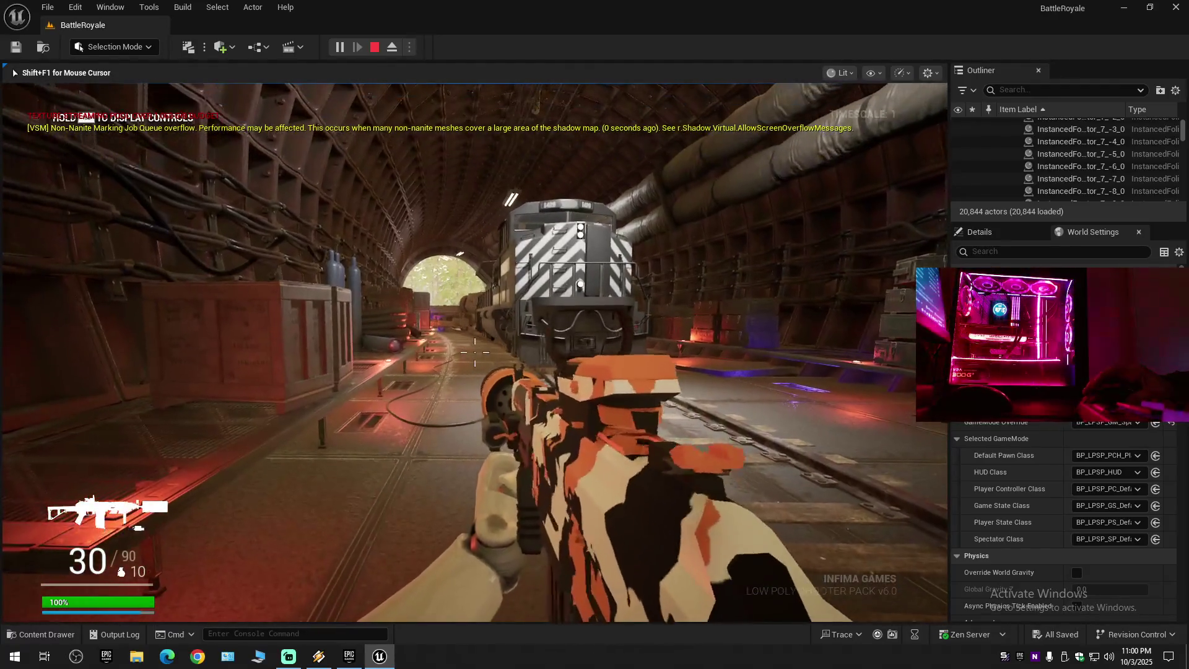
pyautogui.press('w')
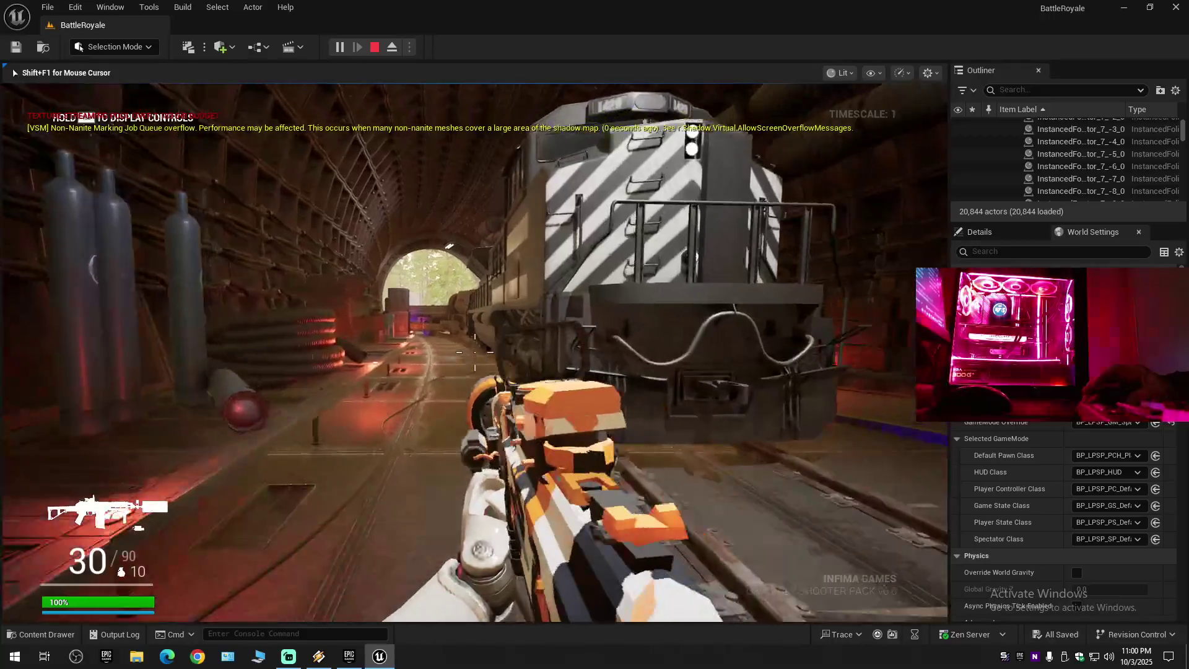
pyautogui.press('w')
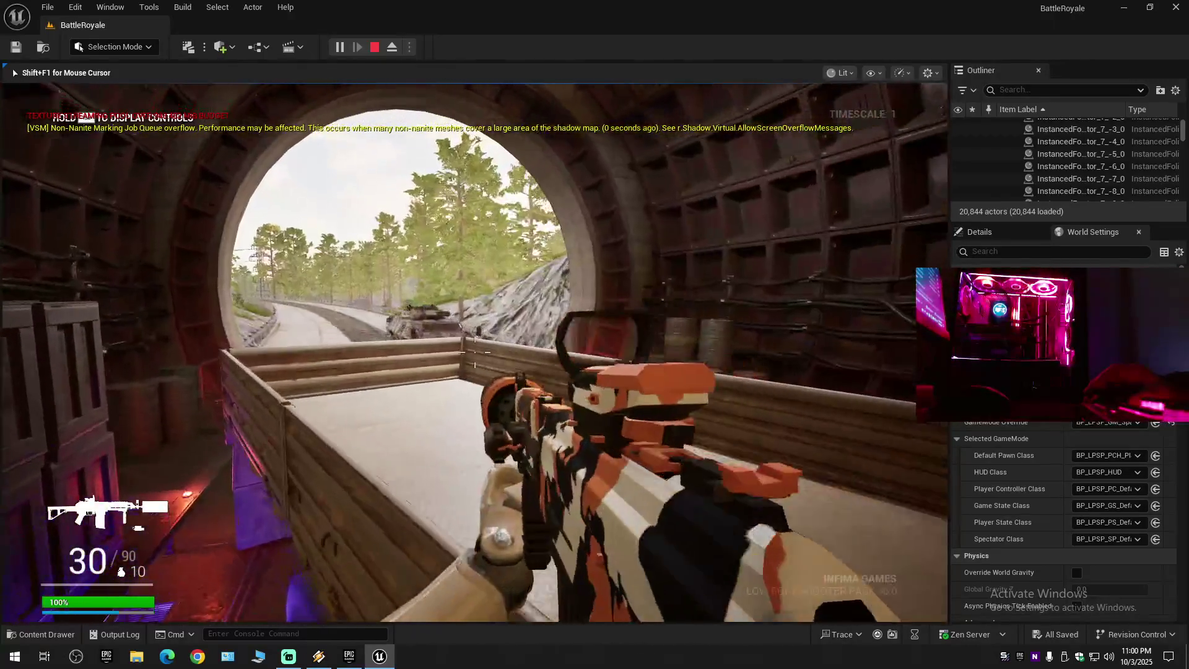
# Step: Advance beside the train and crates toward the tunnel exit and arch
pyautogui.press('w')
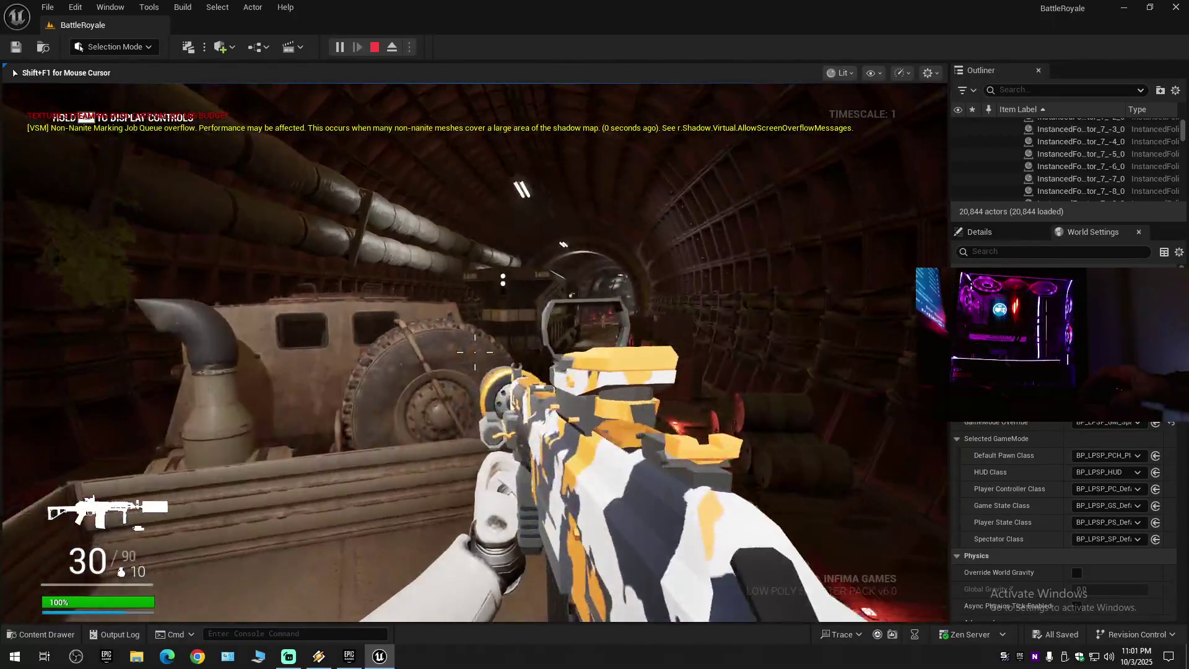
pyautogui.press('w')
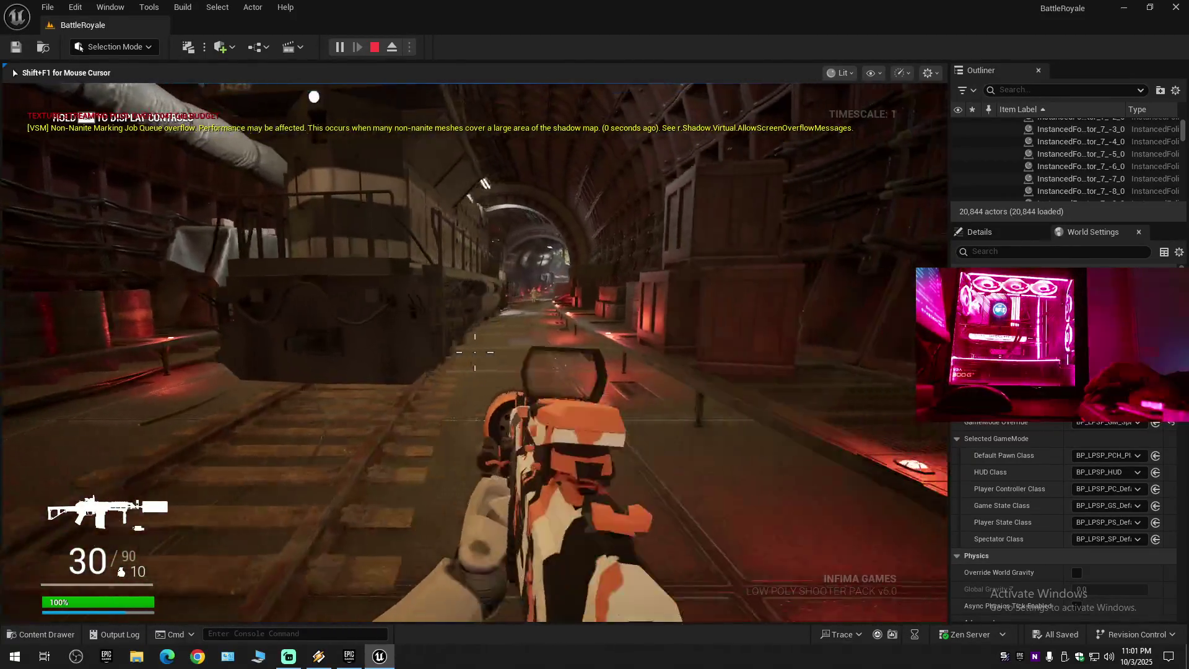
pyautogui.press('w')
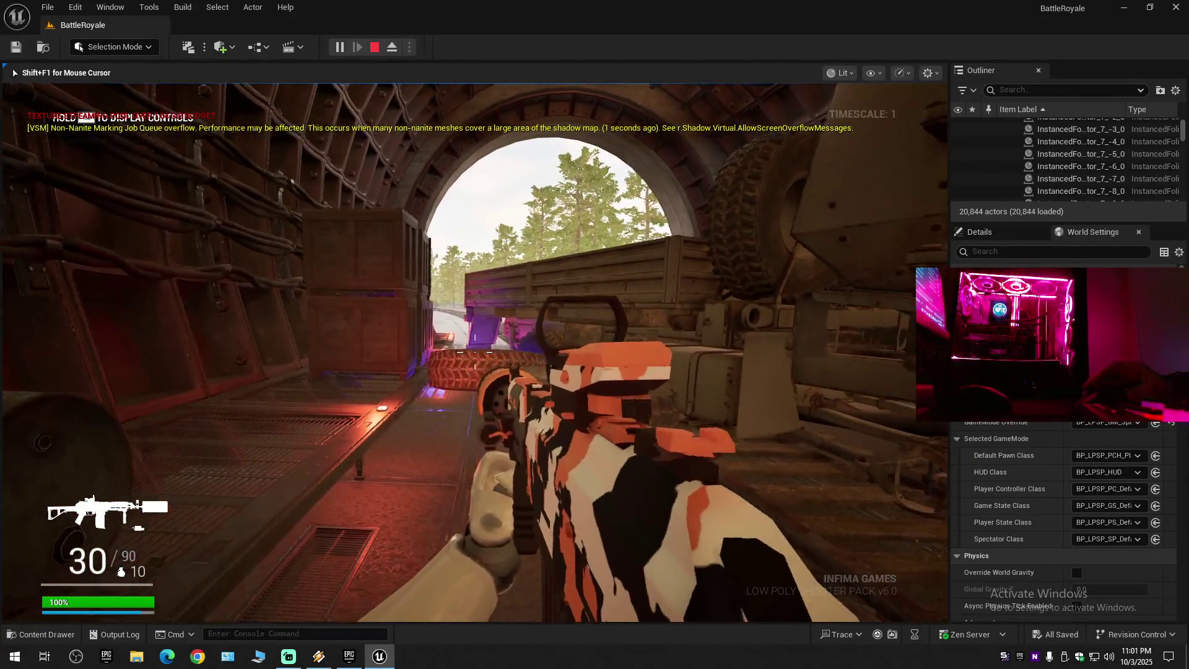
pyautogui.press('w')
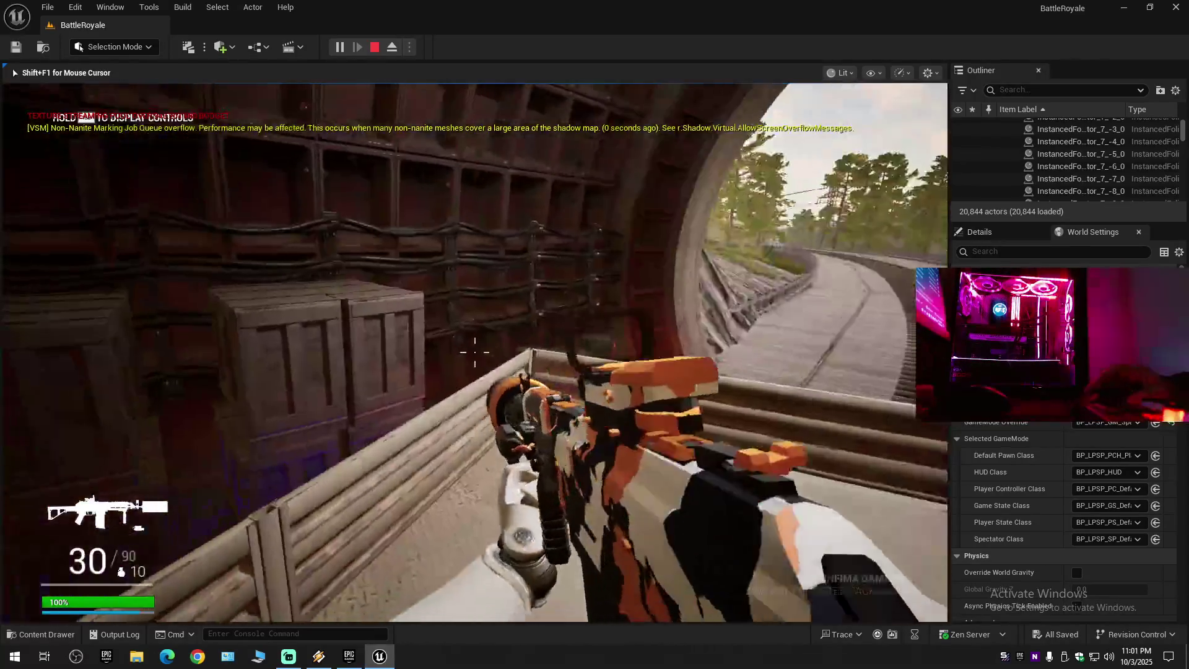
pyautogui.press('w')
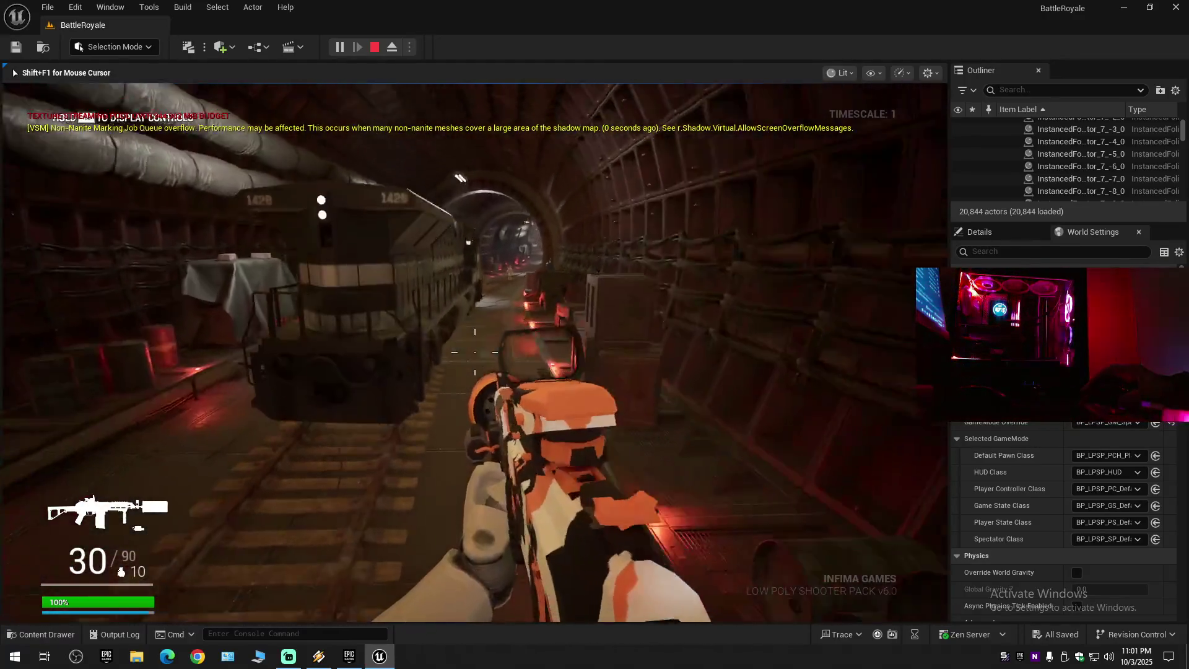
pyautogui.press('w')
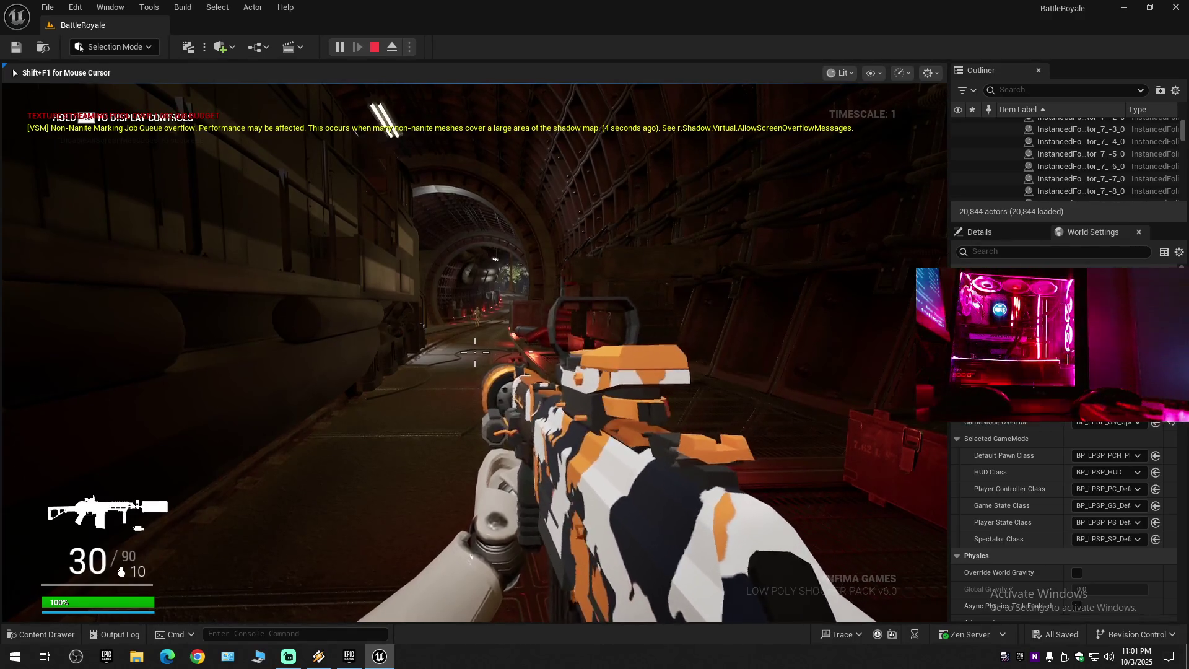
pyautogui.press('w')
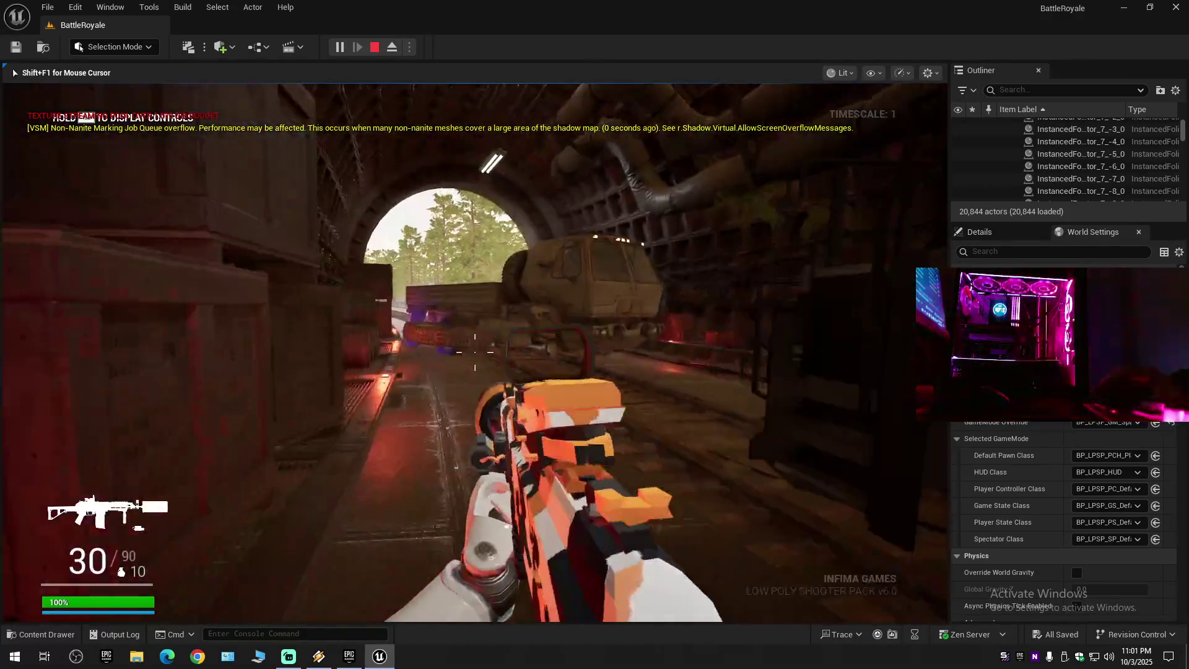
pyautogui.press('w')
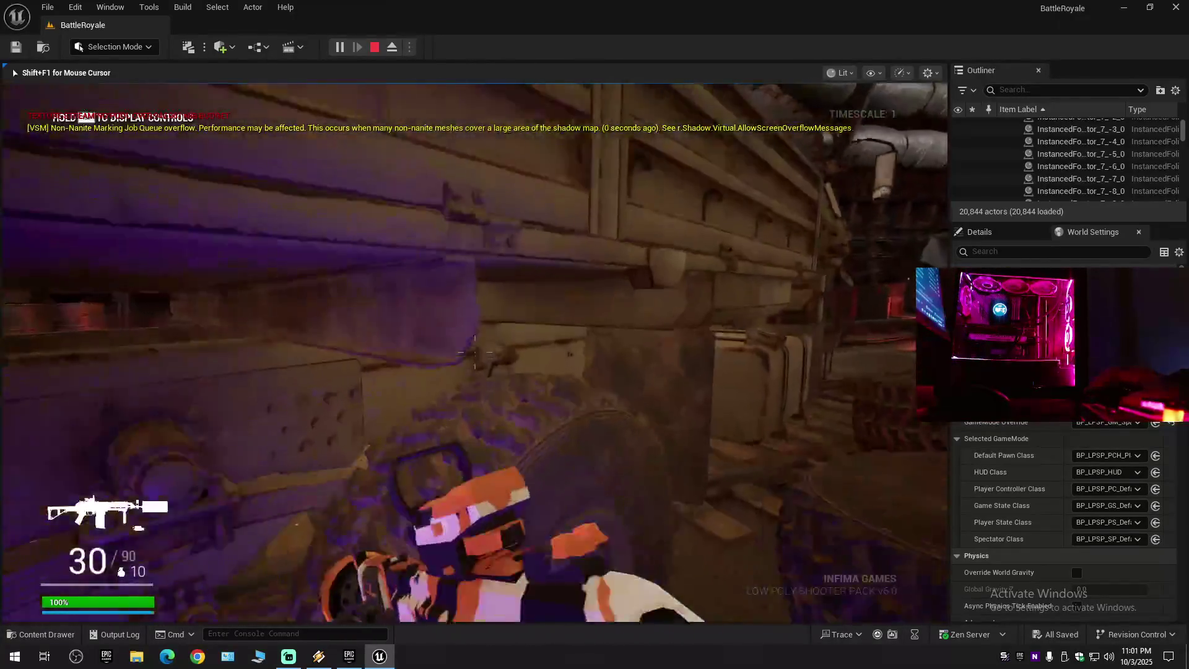
pyautogui.press('w')
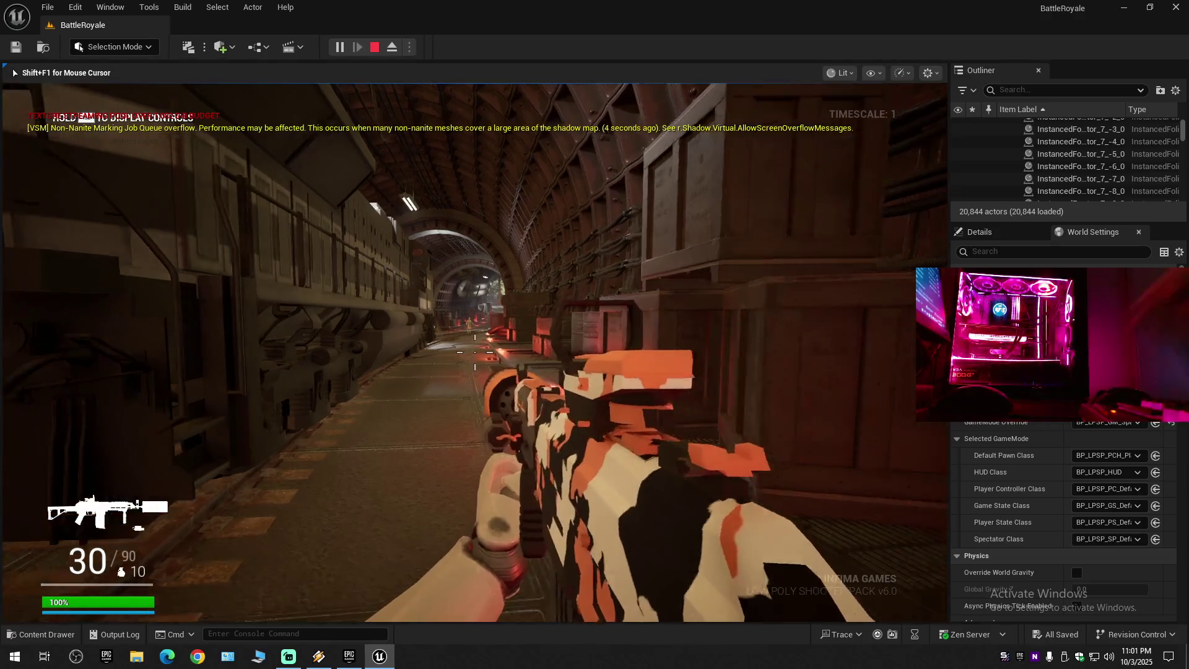
# Step: Walk the player past the crates toward the ring, sprinting briefly
pyautogui.press('w')
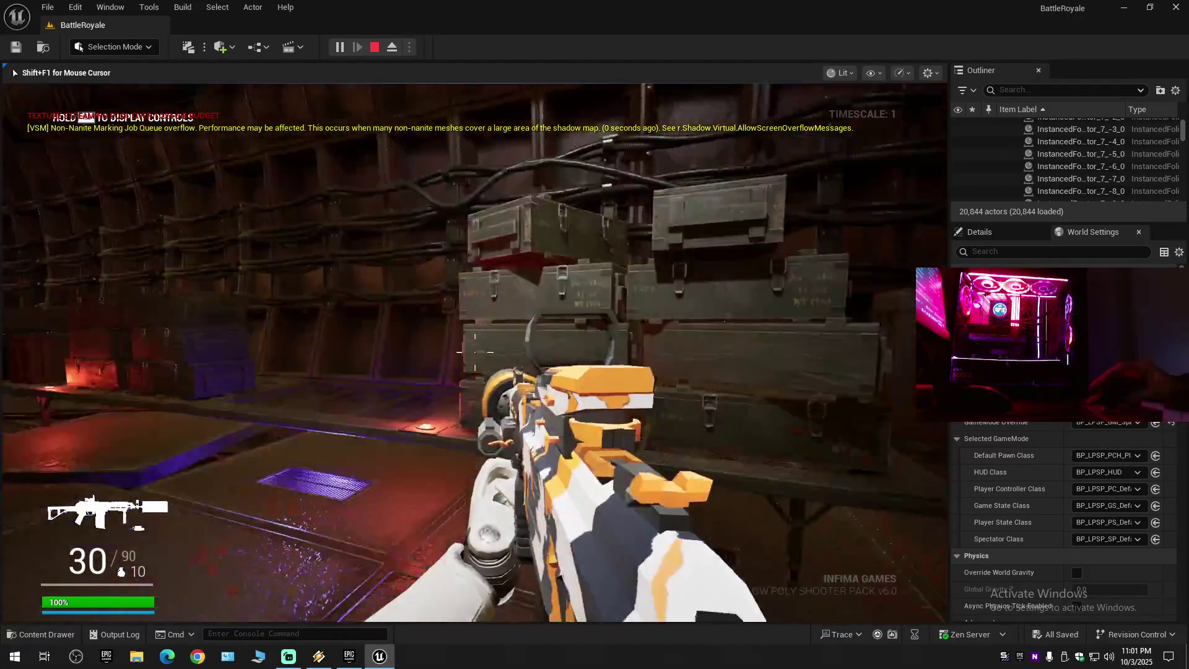
pyautogui.press('w')
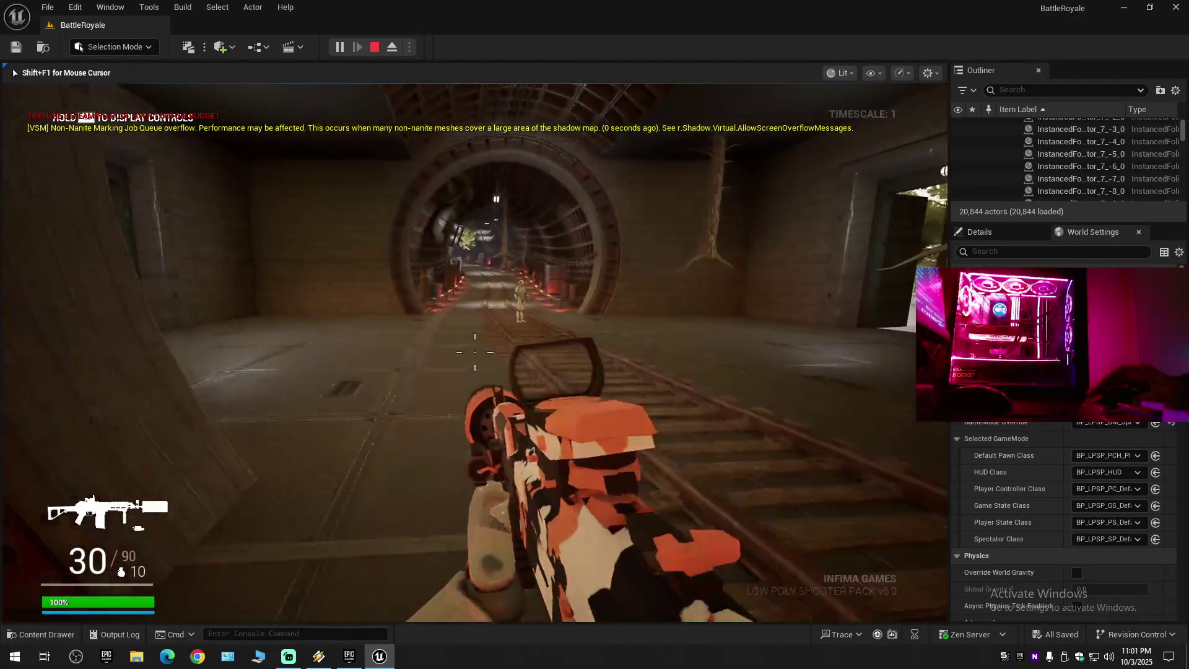
pyautogui.press('w')
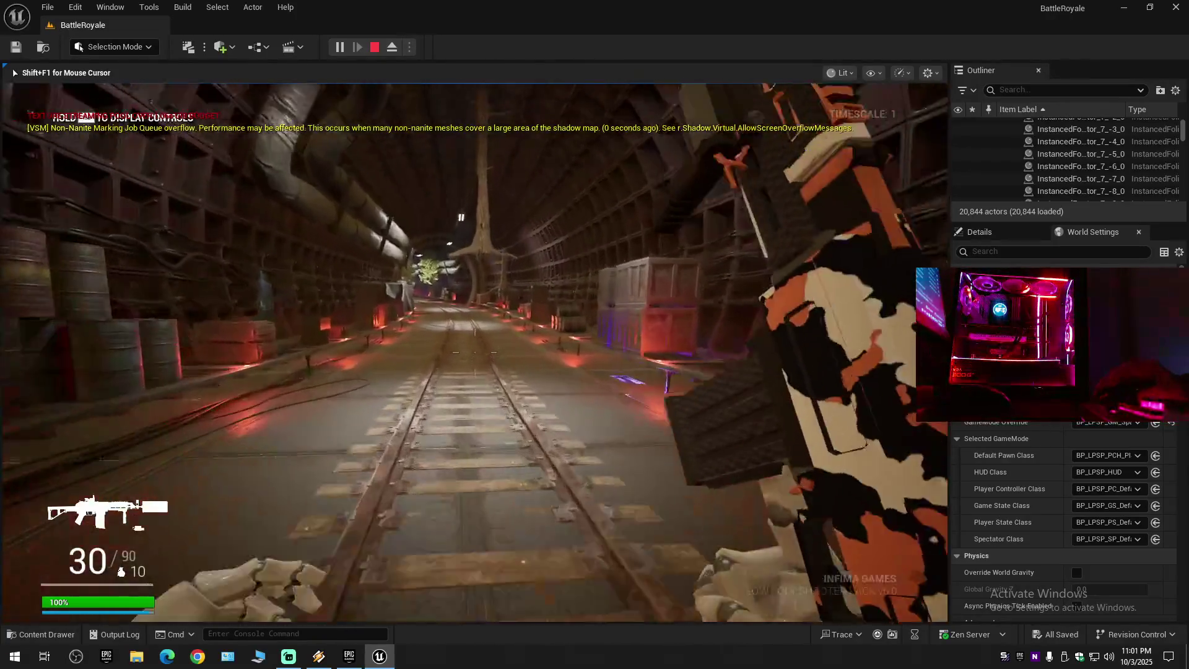
pyautogui.press('w')
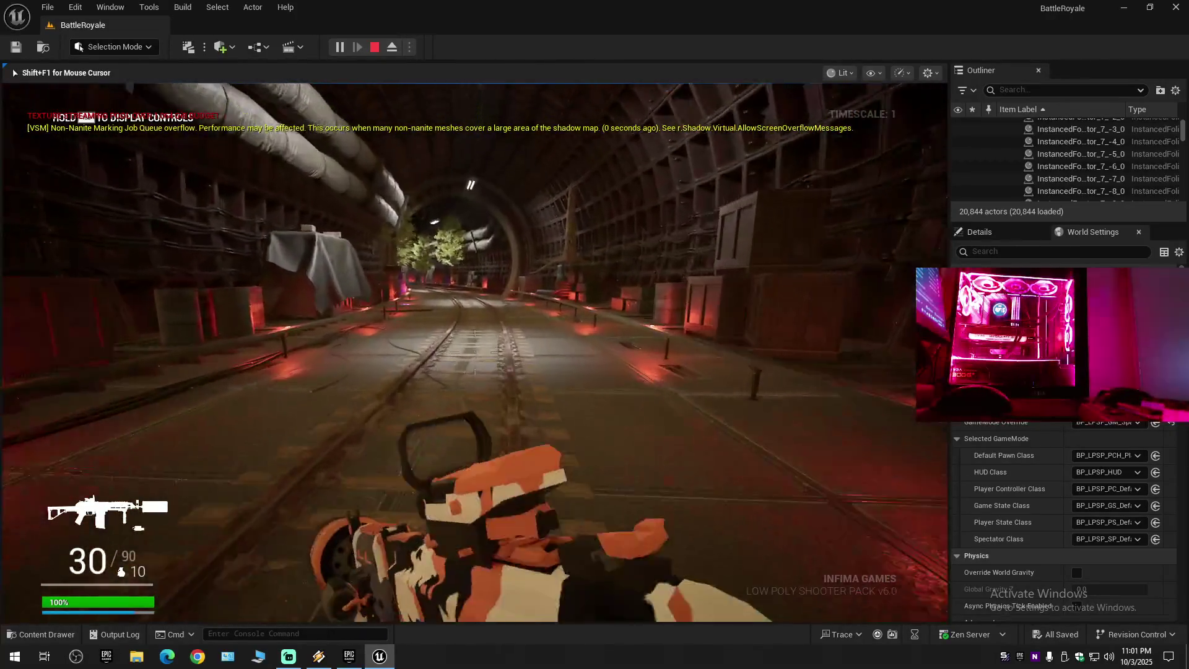
pyautogui.press('shift')
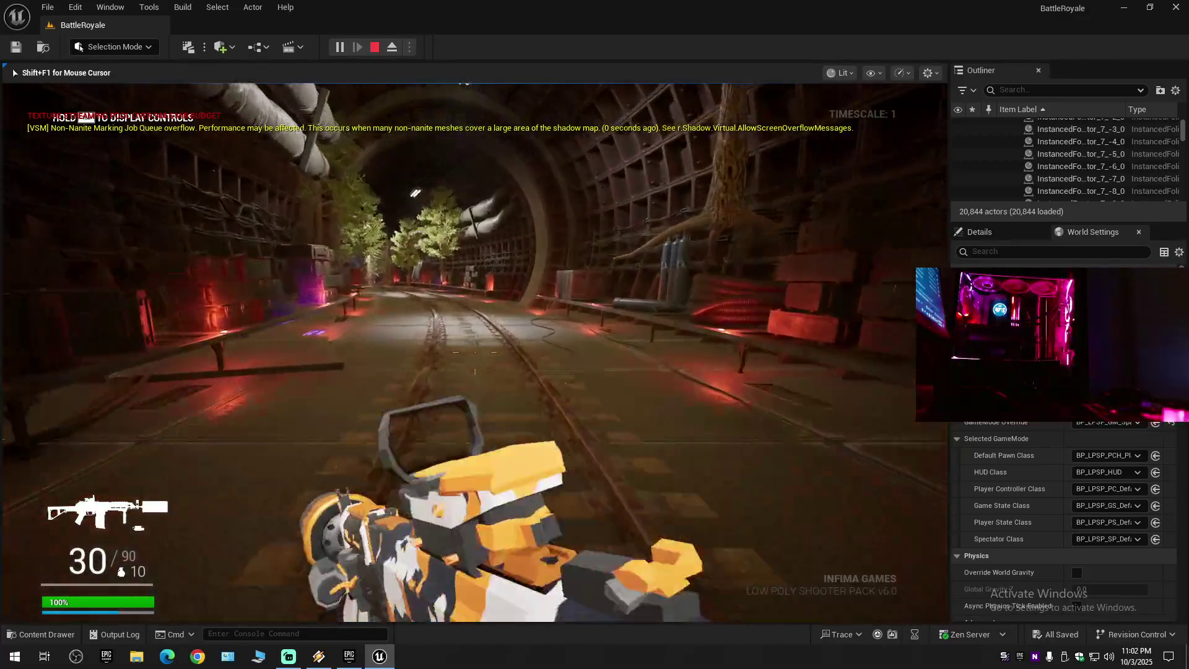
pyautogui.press('w')
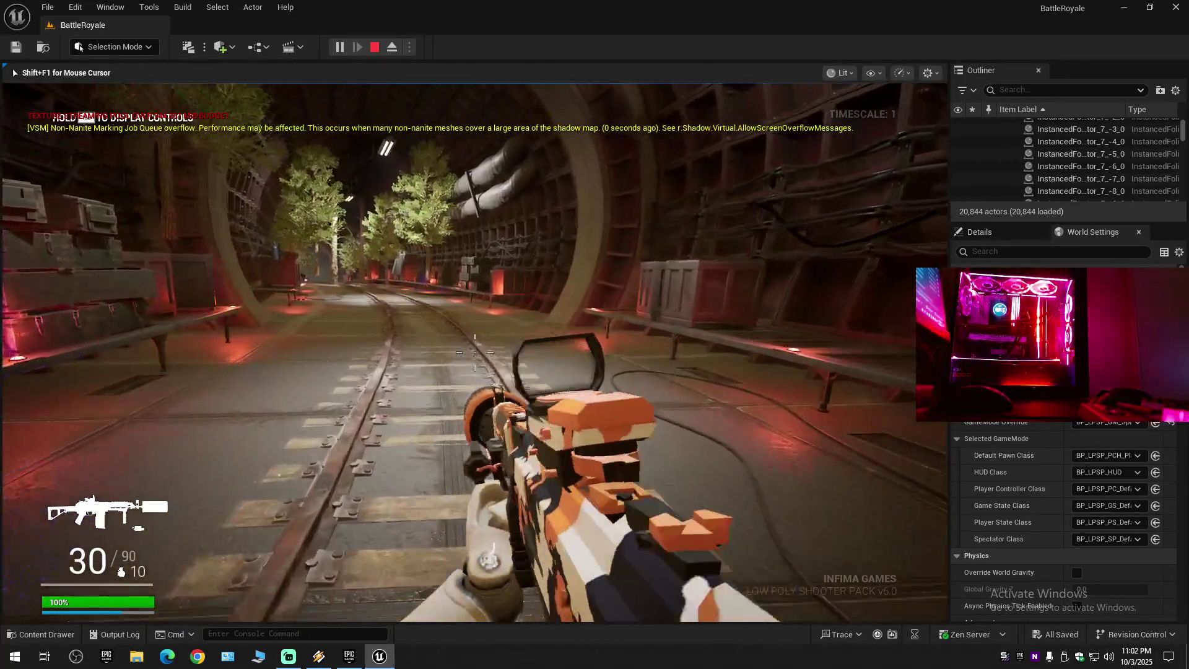
# Step: Continue along the tree-lined tracks toward the truck by the circular arch
pyautogui.press('w')
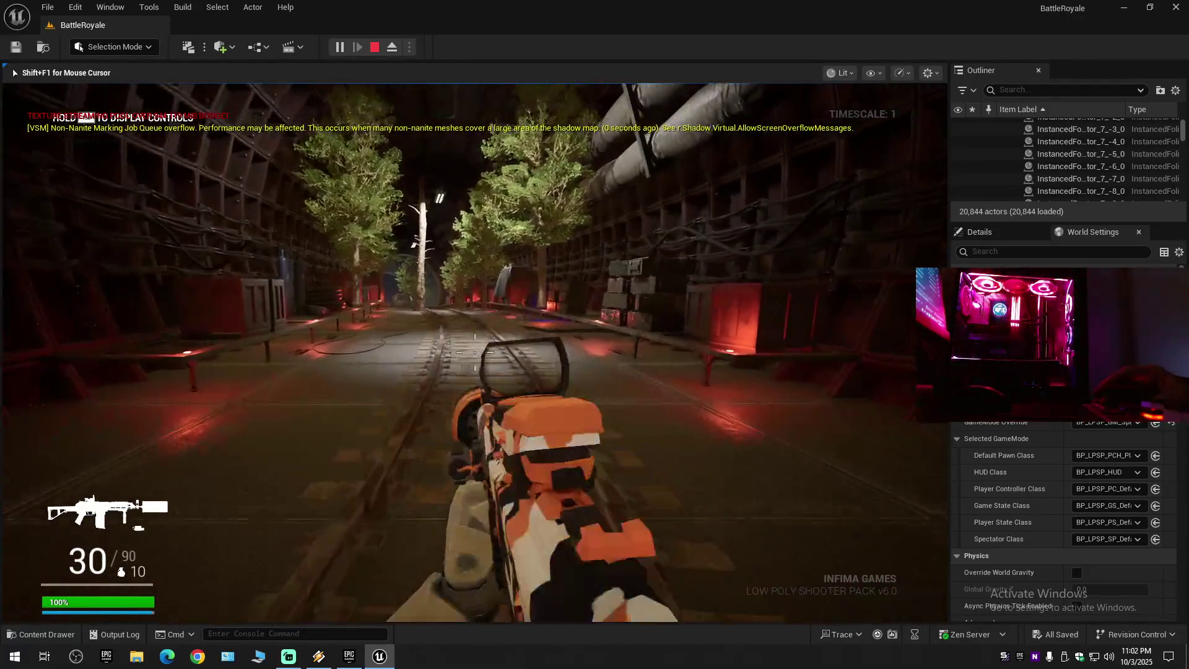
pyautogui.press('w')
pyautogui.press('w')
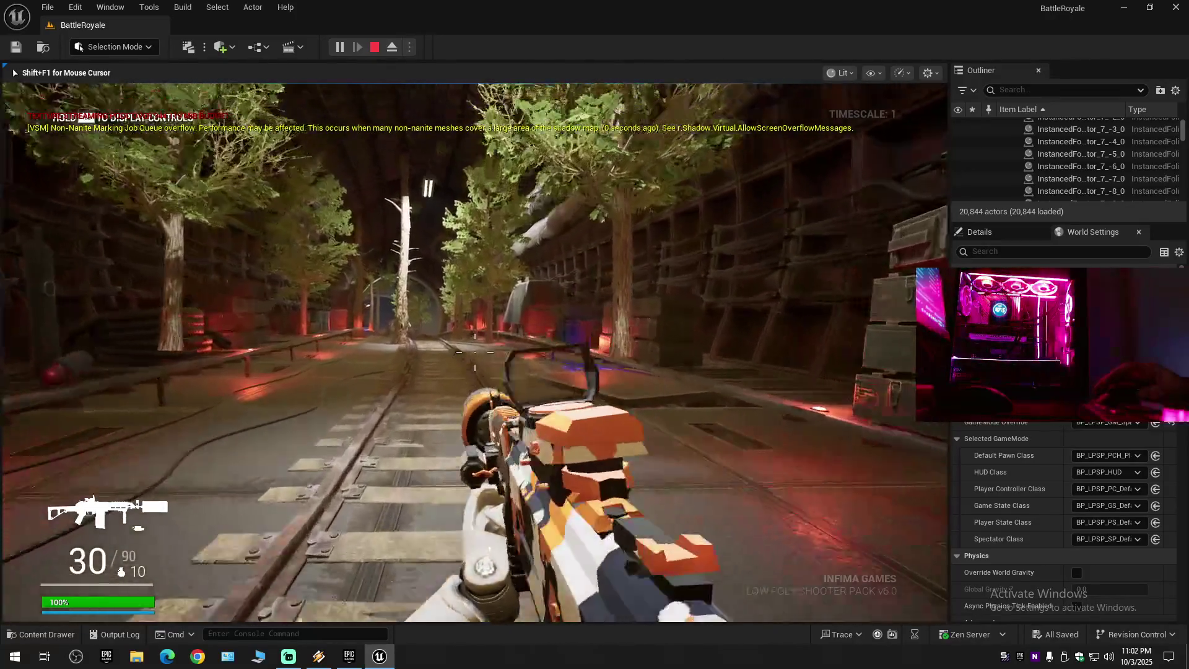
pyautogui.press('w')
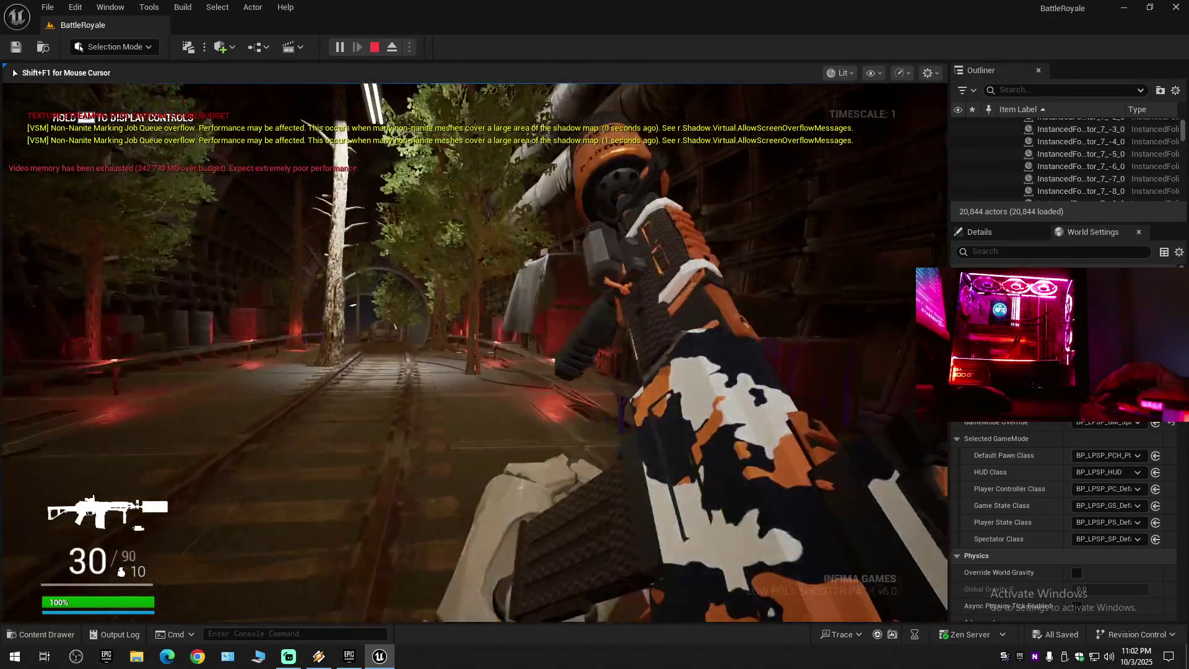
pyautogui.press('w')
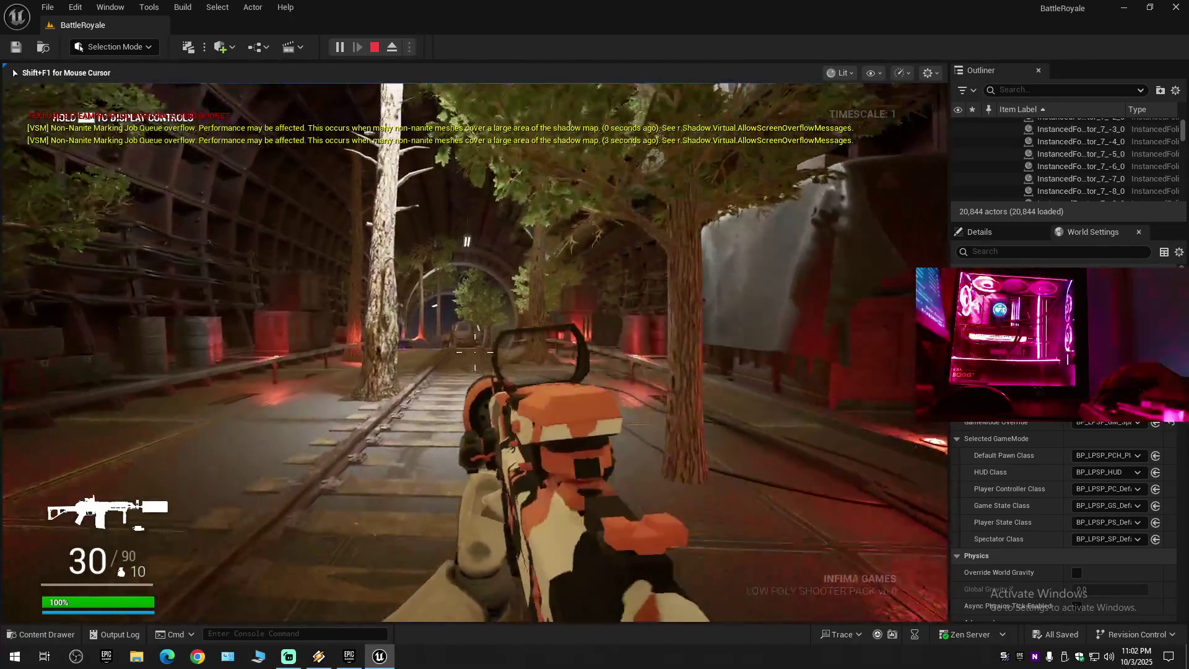
pyautogui.press('w')
pyautogui.press('w')
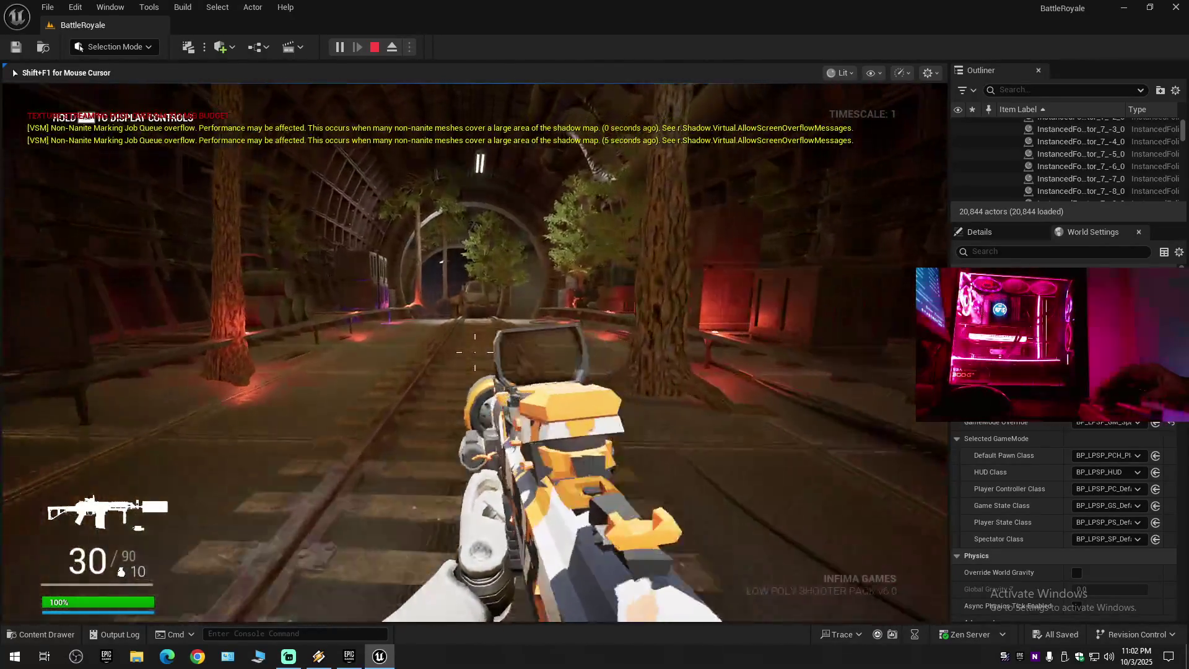
pyautogui.press('w')
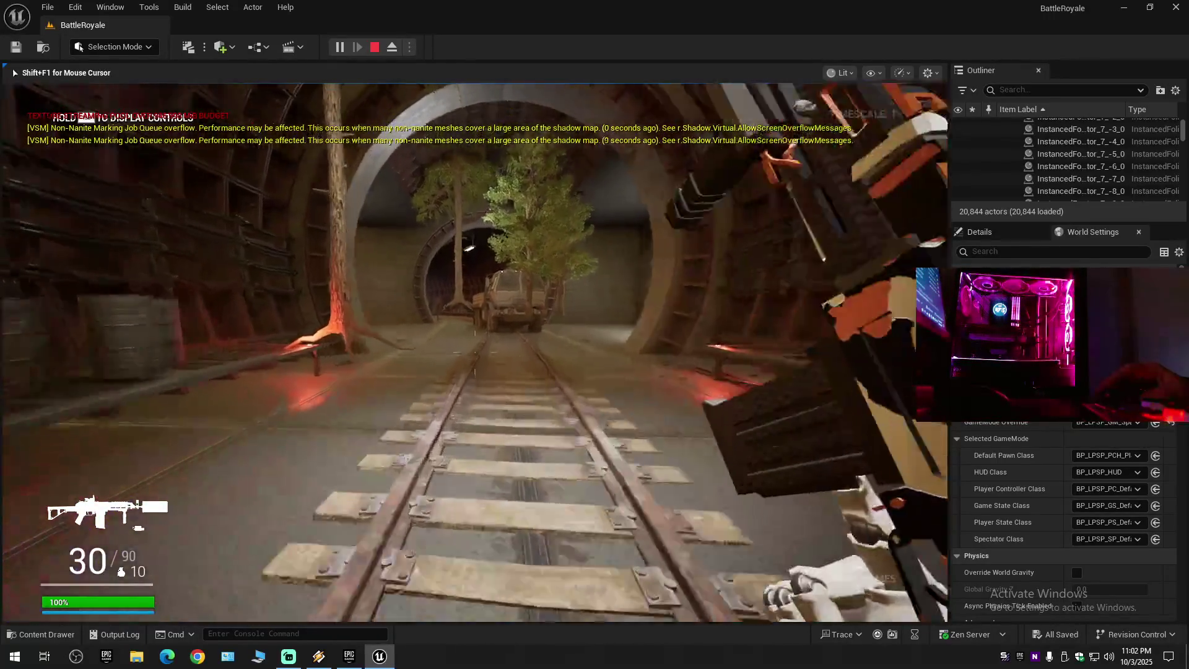
pyautogui.press('w')
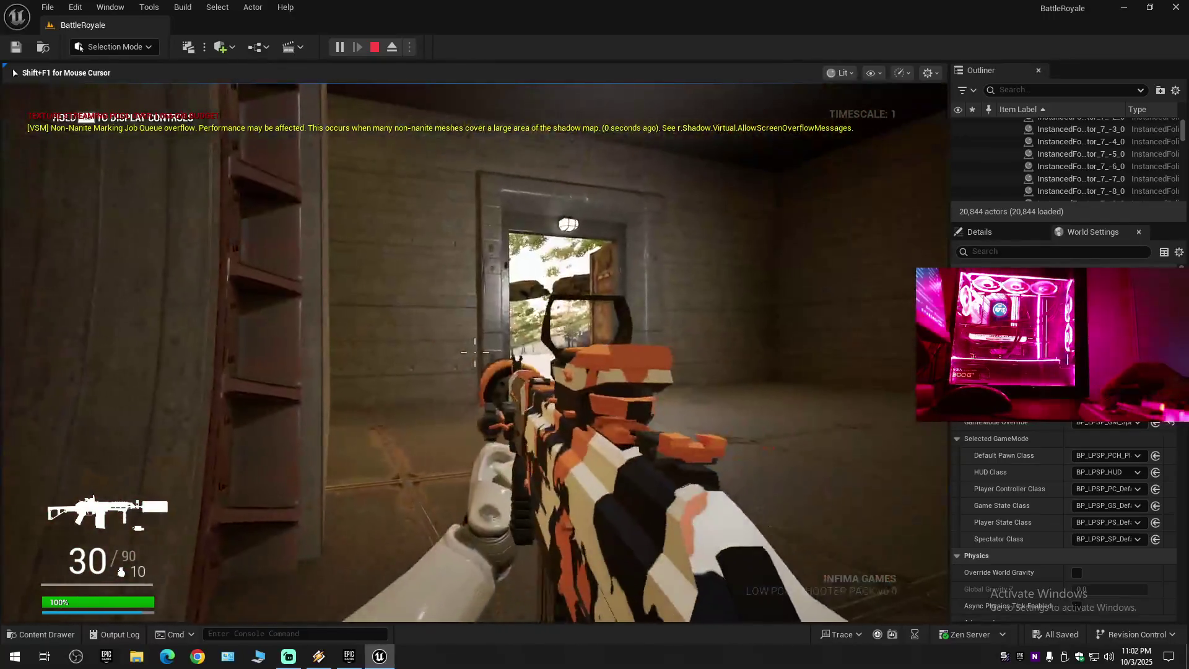
# Step: Walk toward the doorway, turning between the arched exit and the truck, past the wagon
pyautogui.press('w')
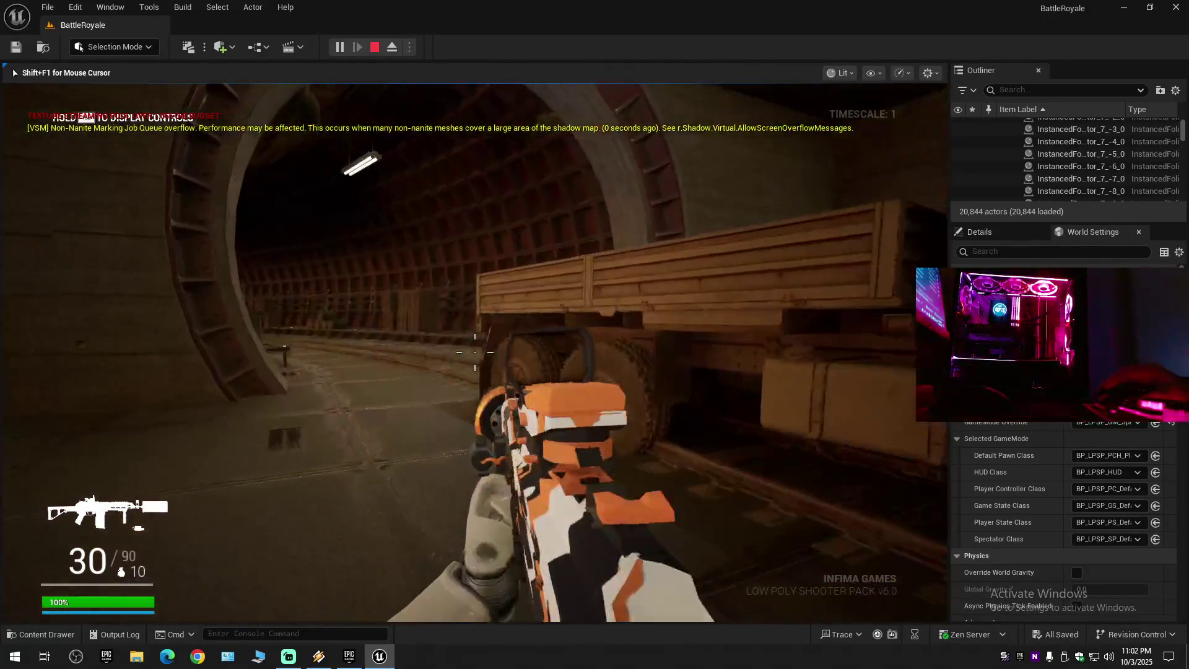
pyautogui.press('w')
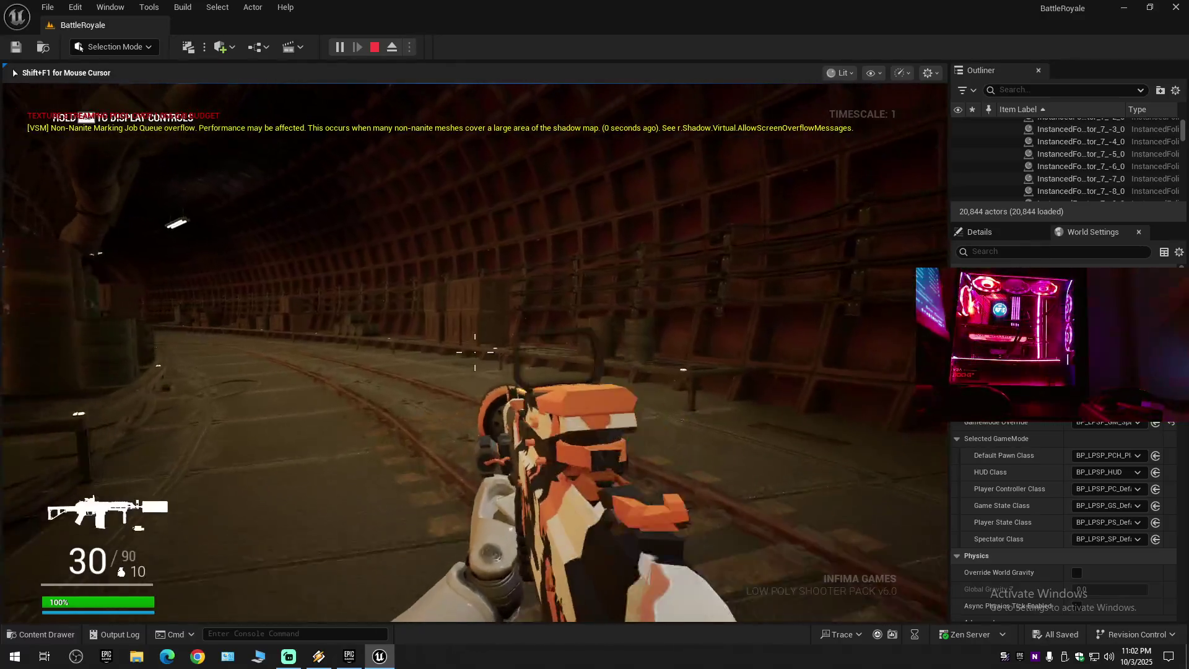
pyautogui.press('w')
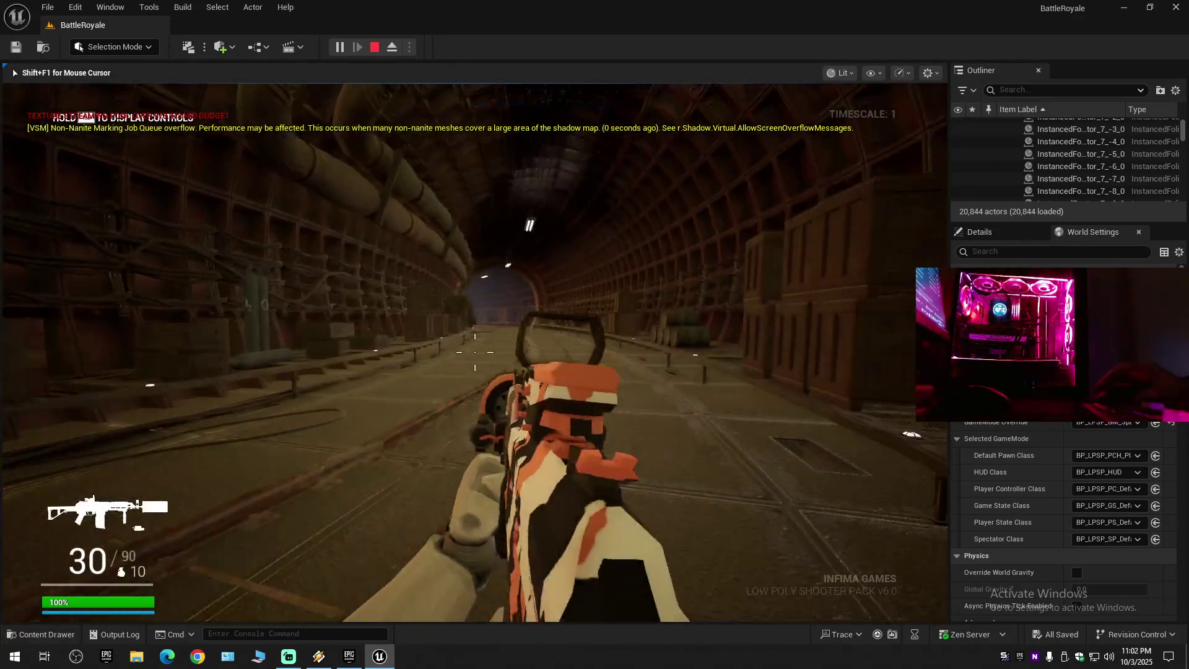
pyautogui.press('w')
pyautogui.press('w')
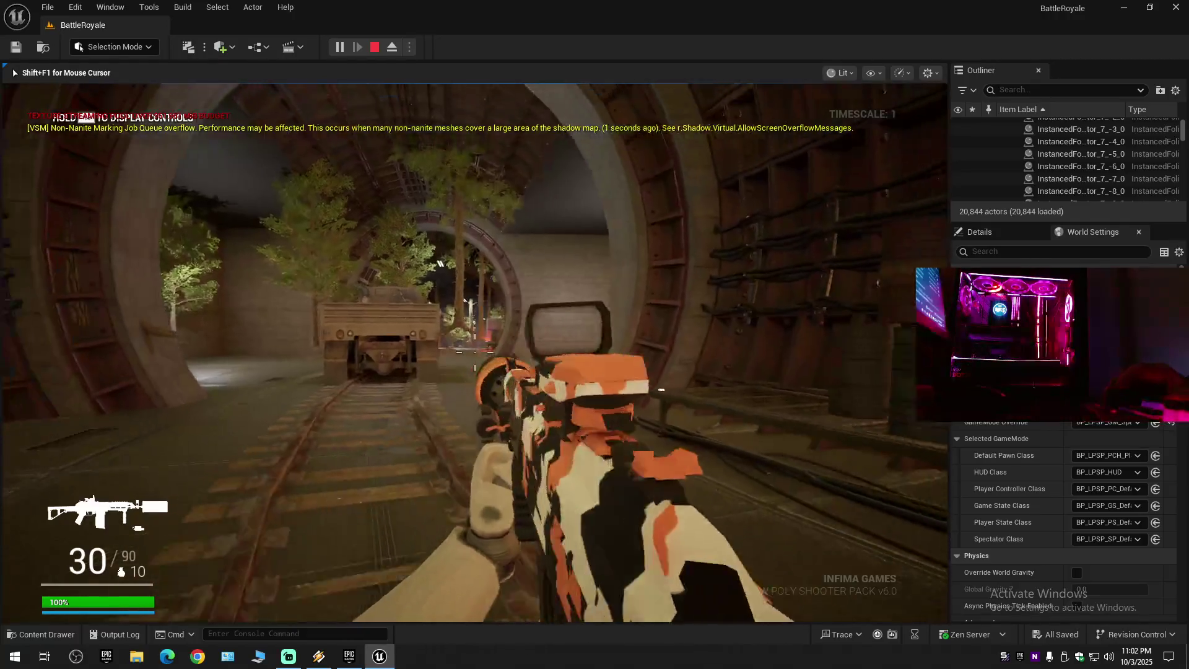
pyautogui.press('w')
pyautogui.press('w')
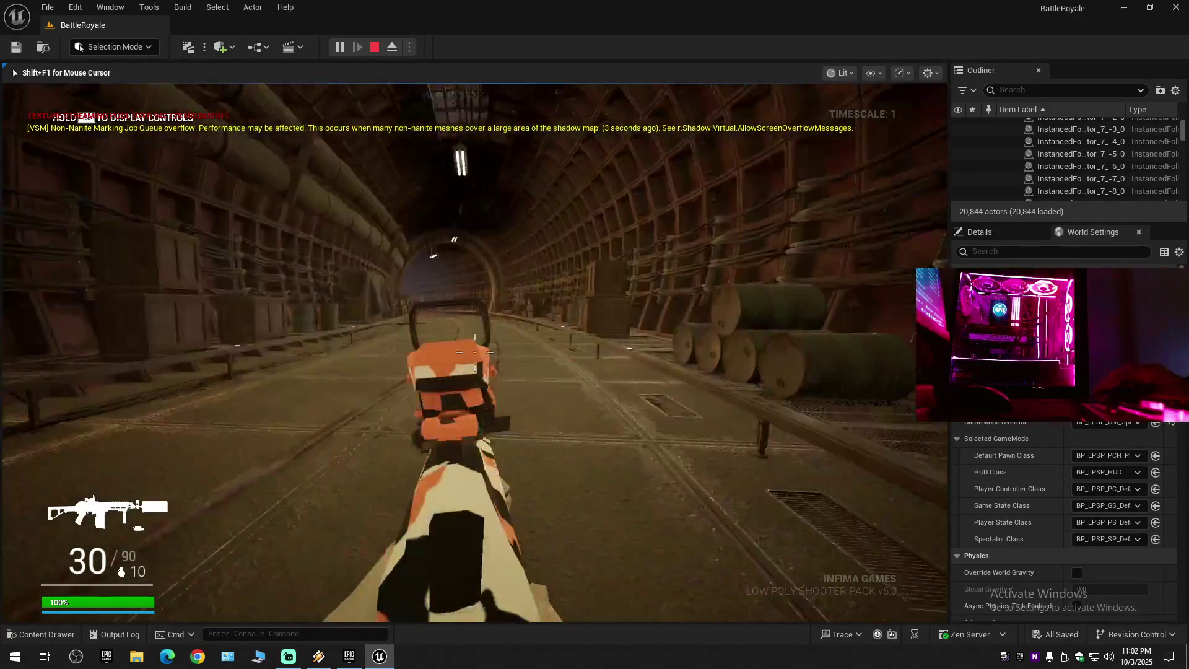
pyautogui.press('w')
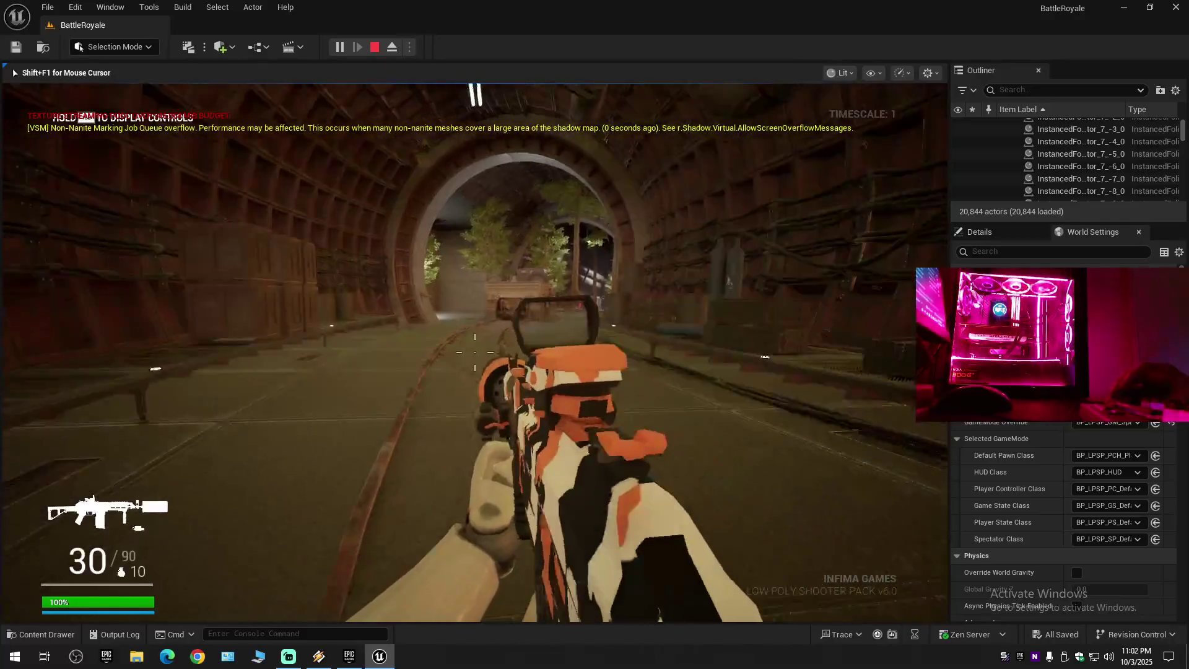
pyautogui.press('w')
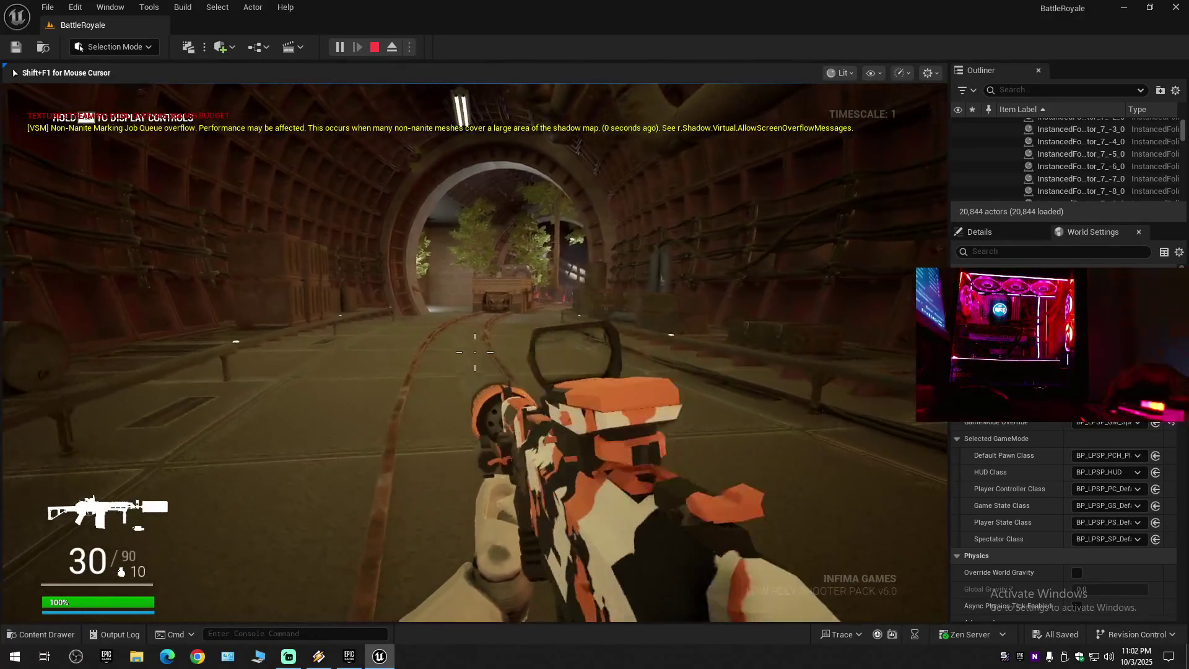
pyautogui.press('w')
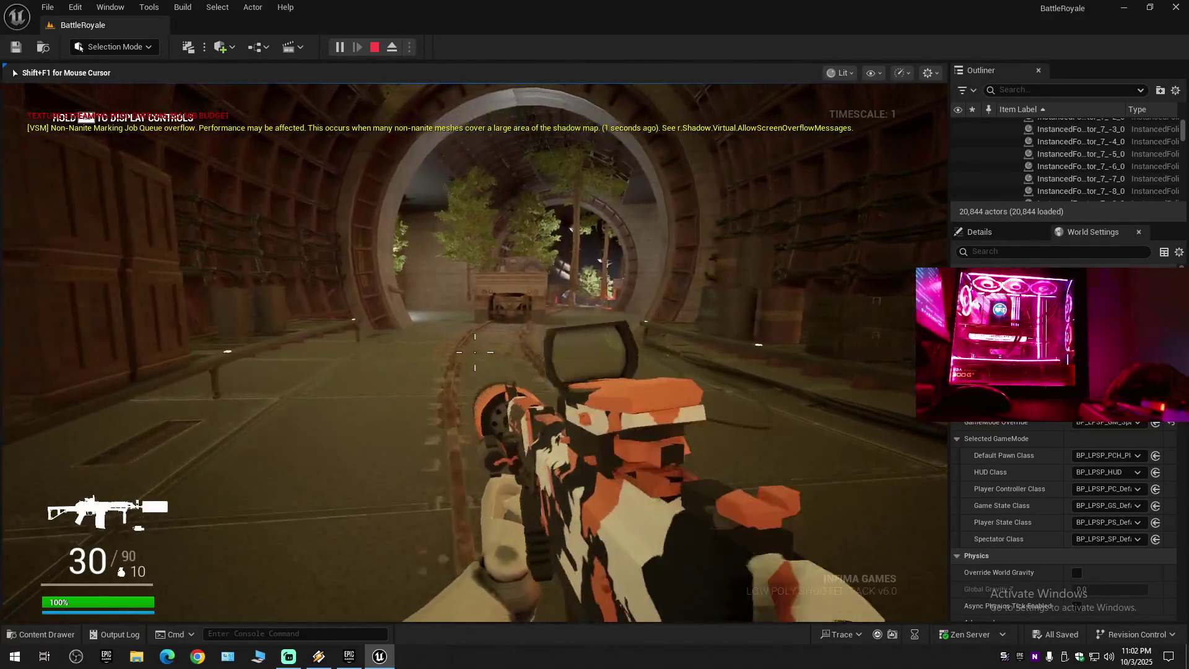
pyautogui.press('w')
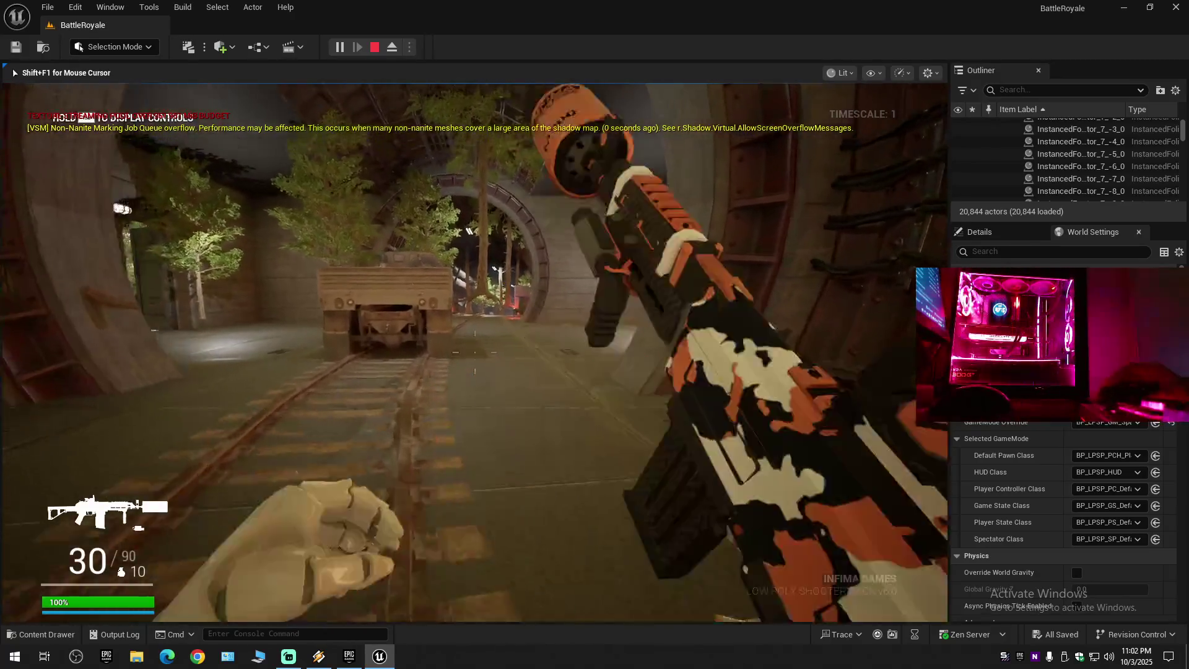
# Step: Advance down the rail tunnel toward the arch, then switch to third-person view
pyautogui.press('w')
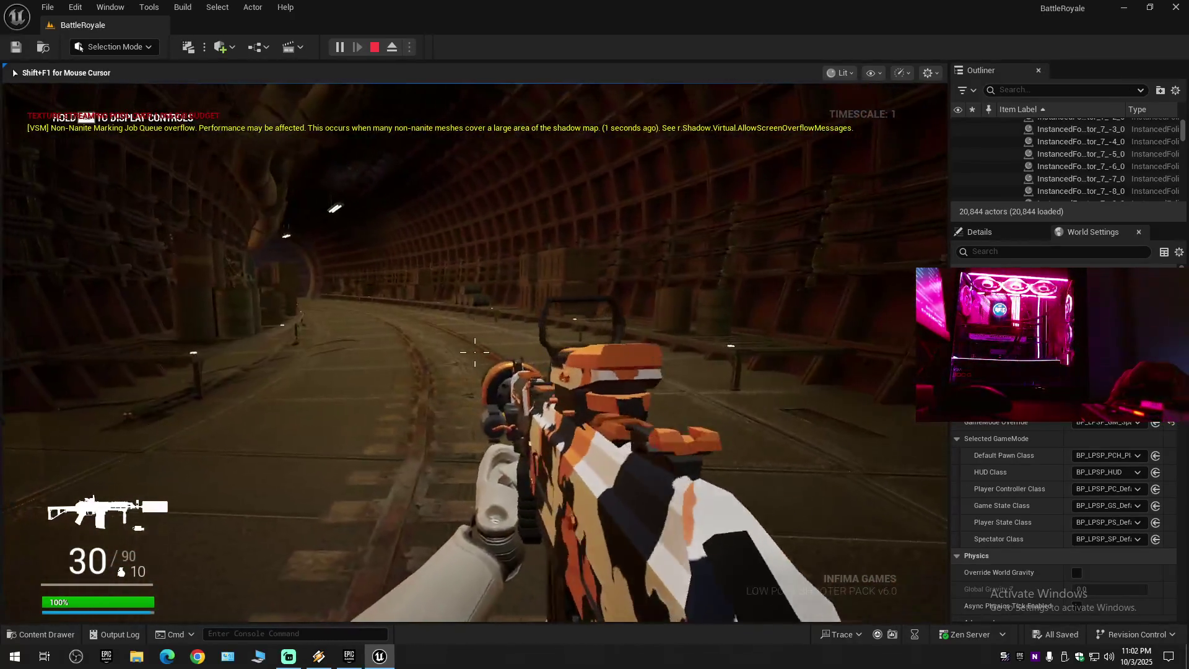
pyautogui.press('w')
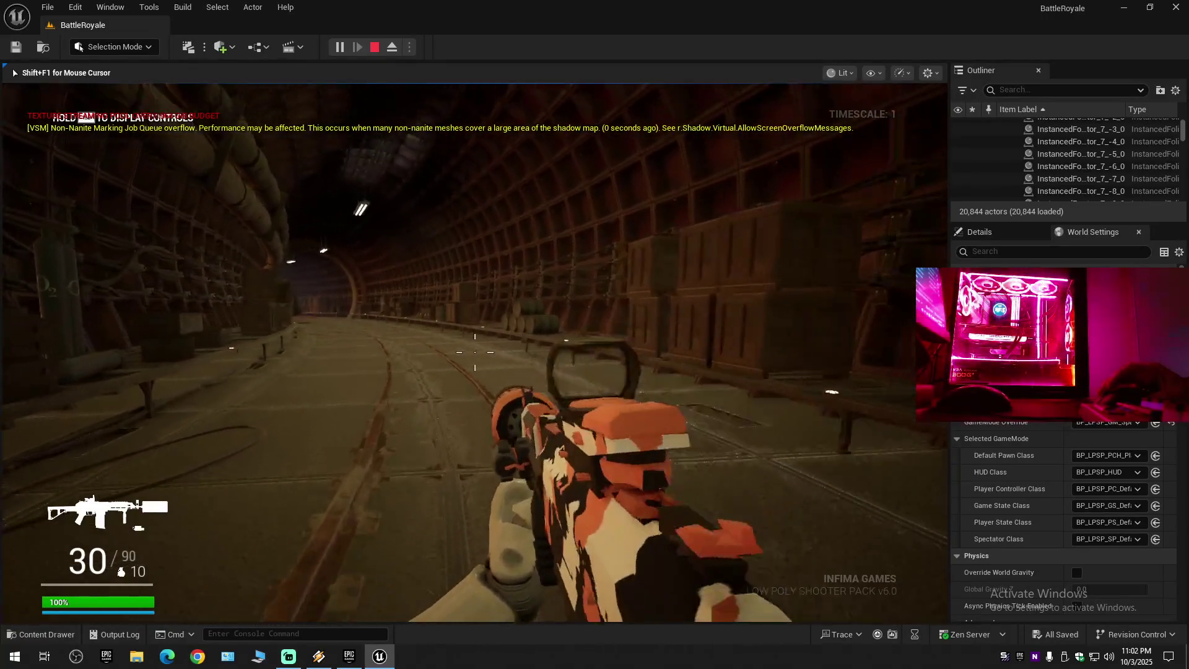
pyautogui.press('w')
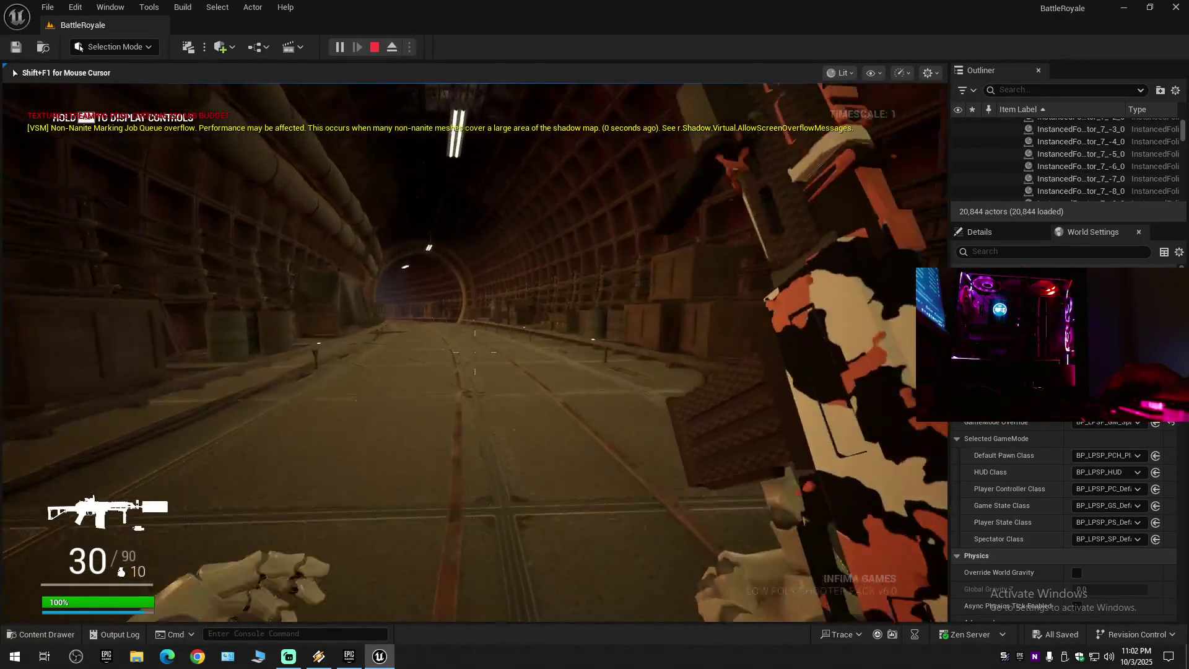
pyautogui.press('w')
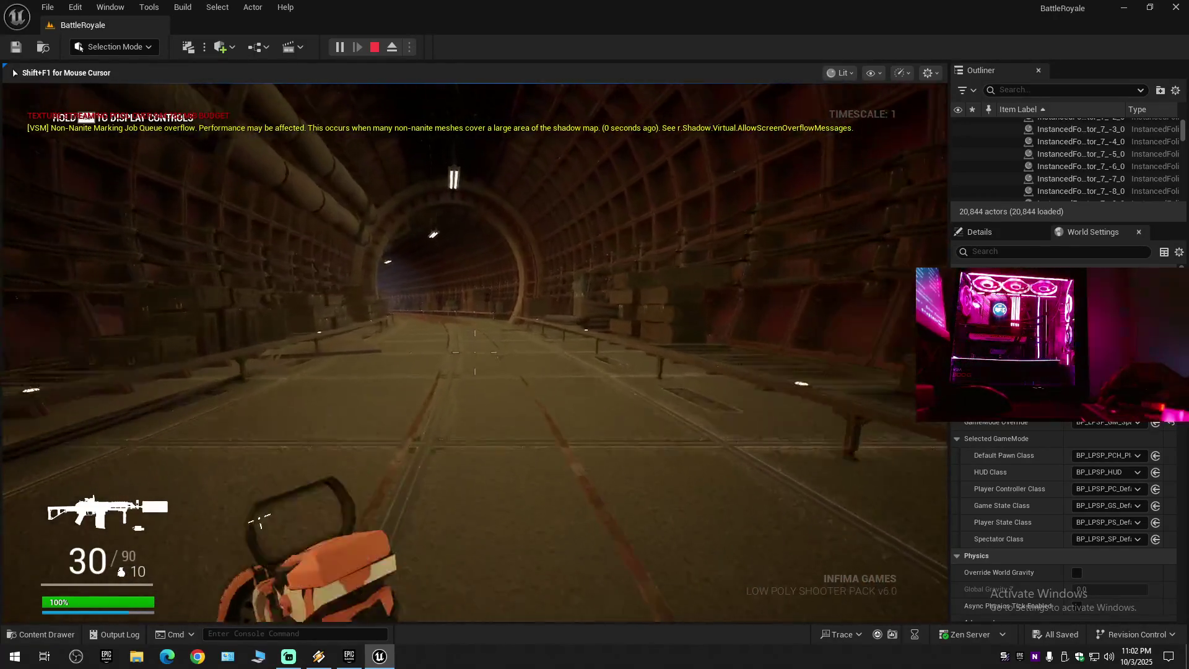
pyautogui.press('w')
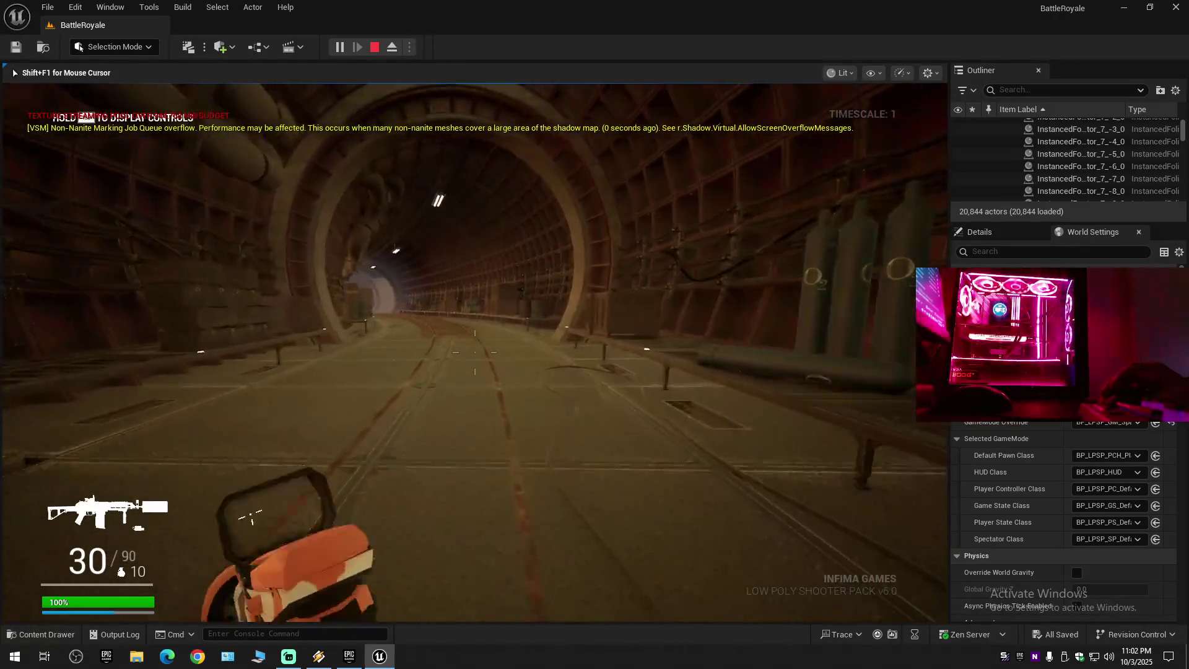
pyautogui.press('w')
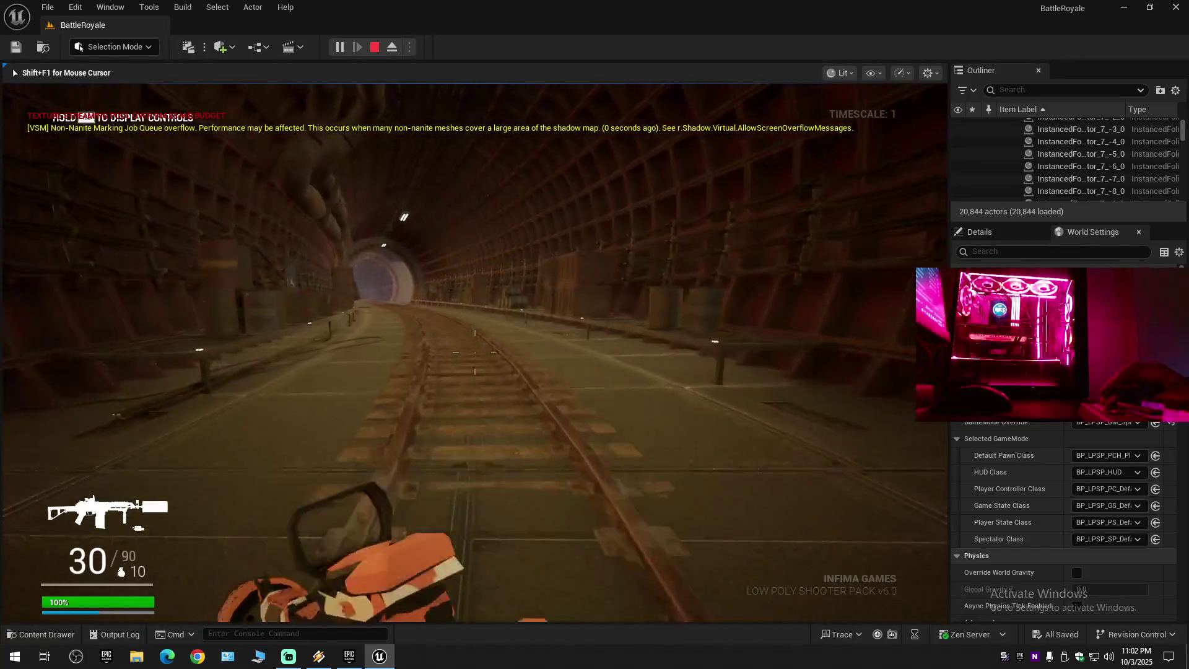
pyautogui.press('w')
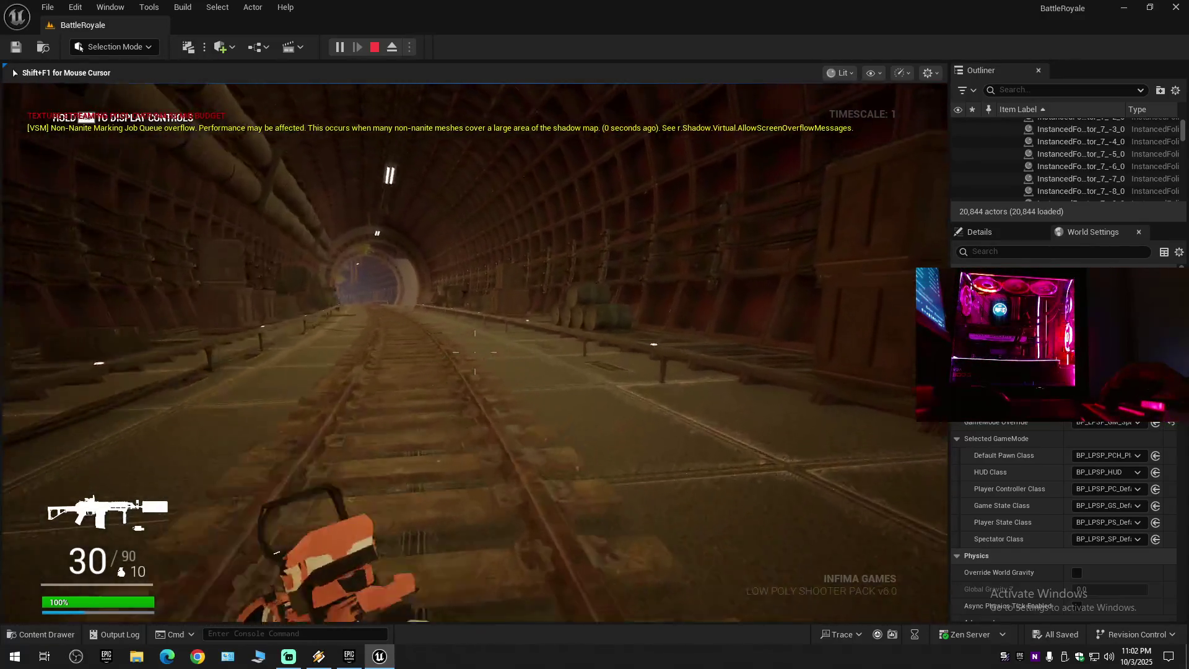
pyautogui.press('w')
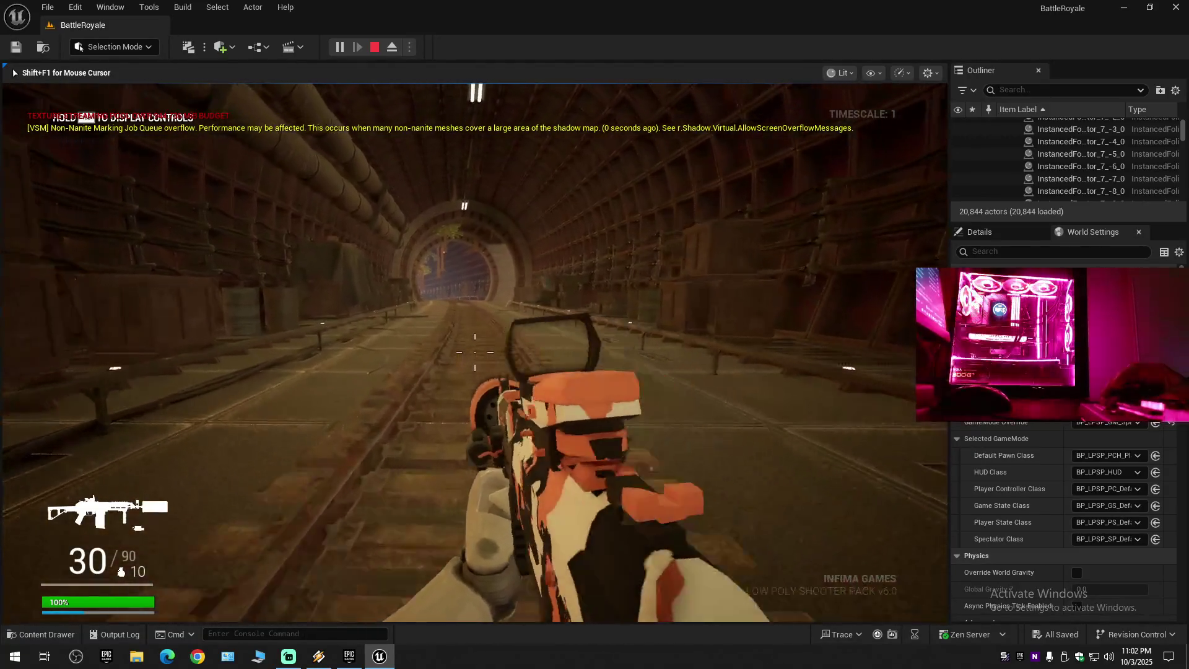
pyautogui.press('w')
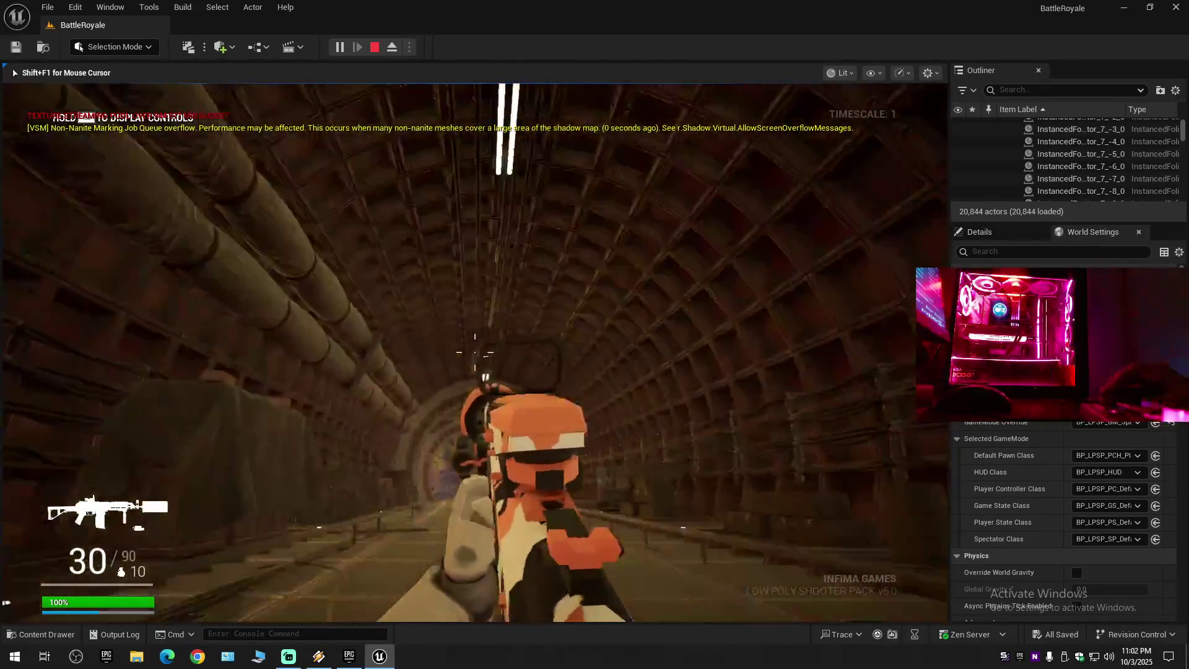
pyautogui.press('w')
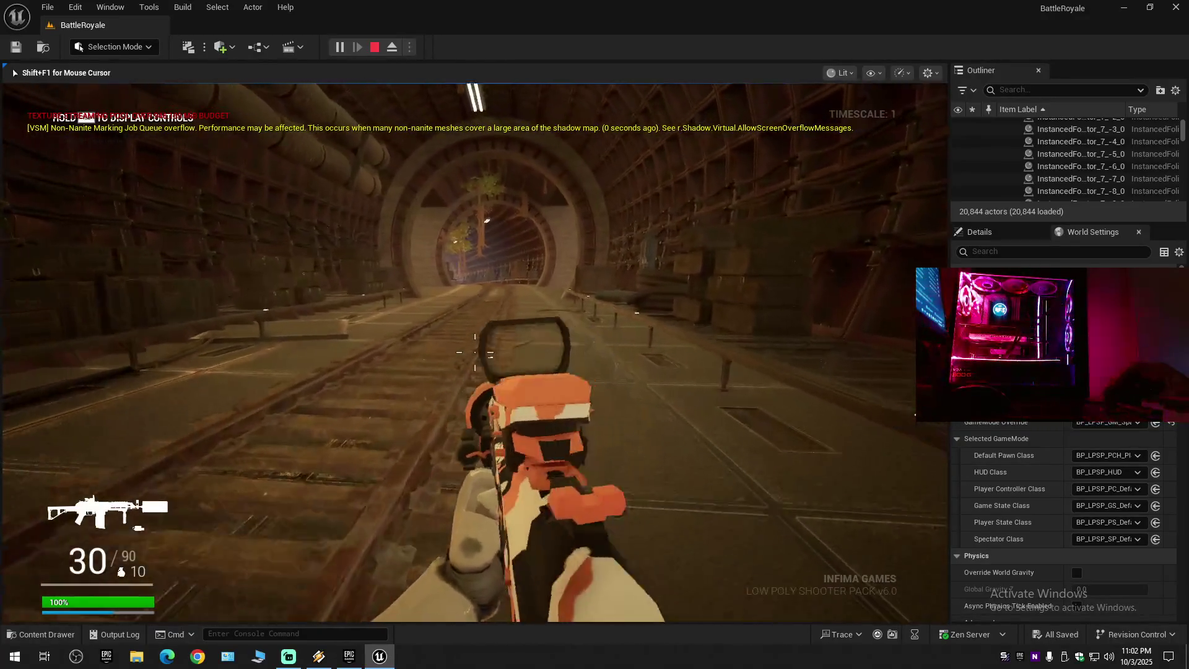
pyautogui.press('w')
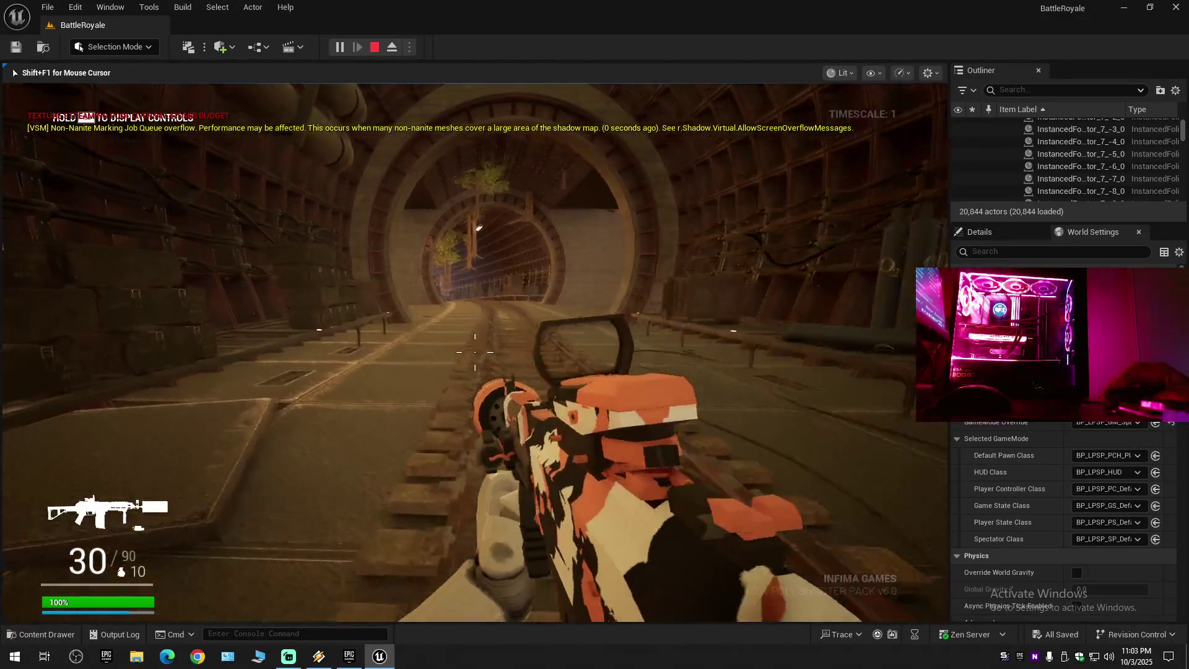
pyautogui.press('w')
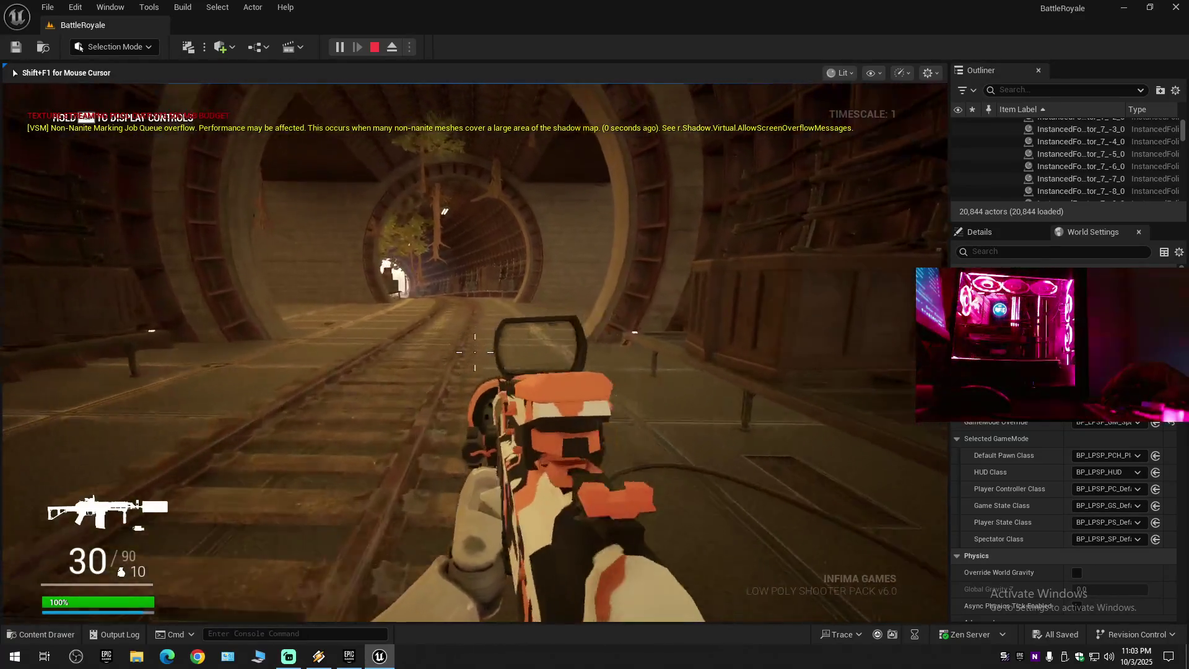
pyautogui.press('w')
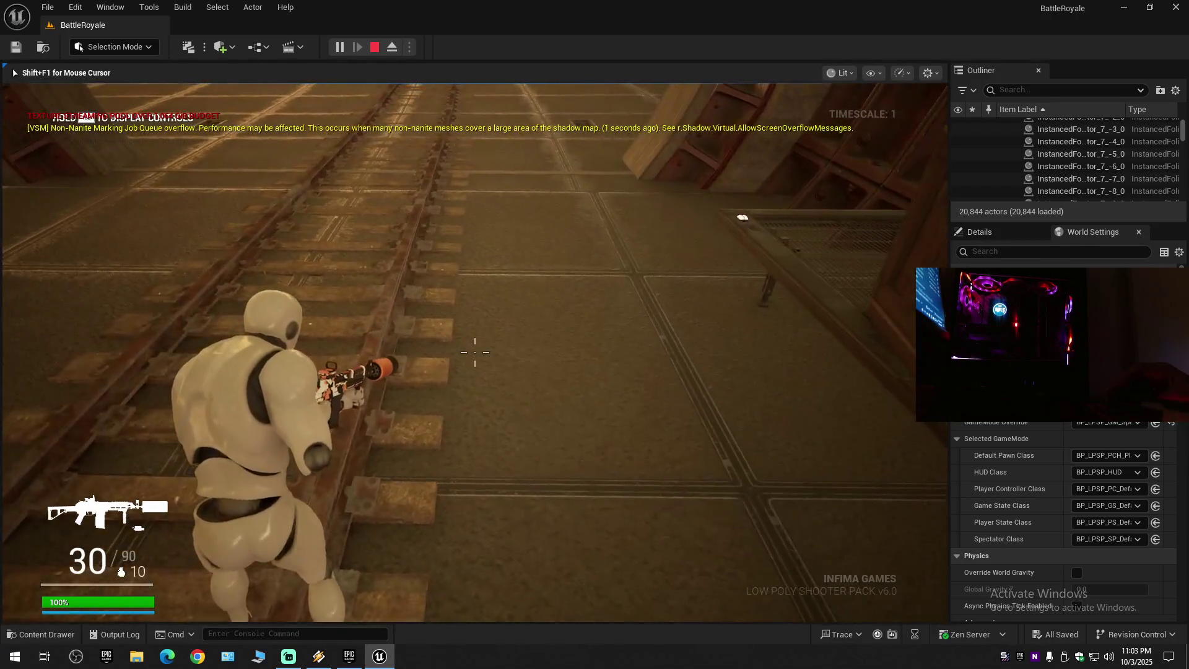
# Step: Move the third-person character forward along the tracks to the tunnel mouth
pyautogui.press('w')
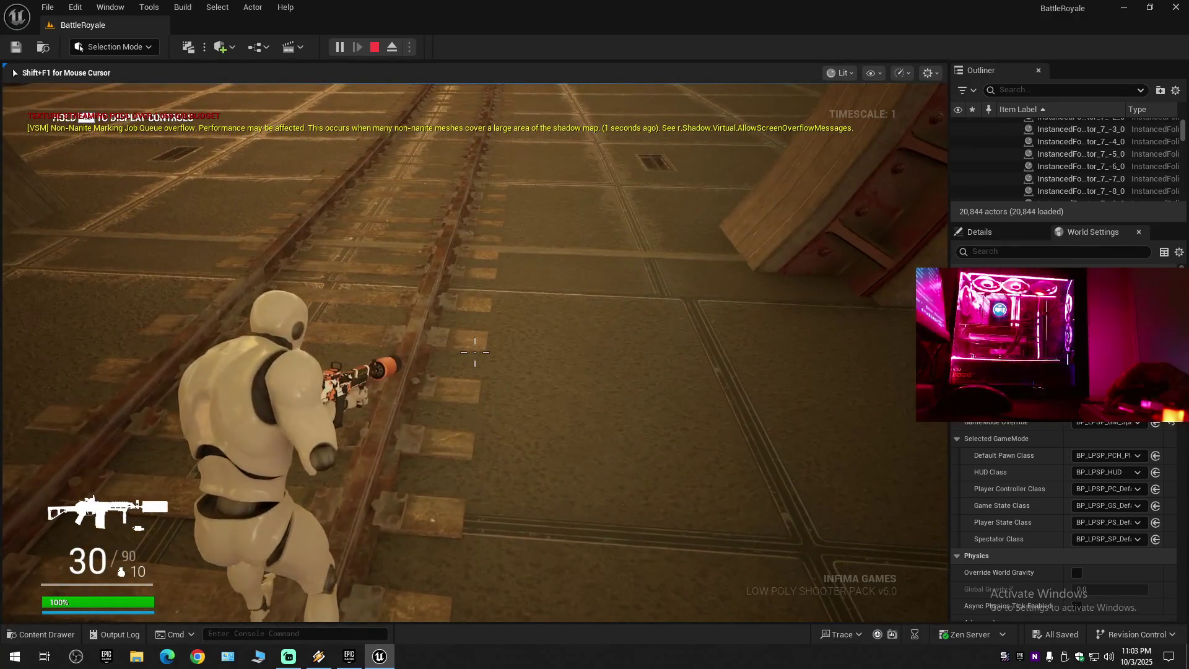
pyautogui.press('w')
pyautogui.press('w')
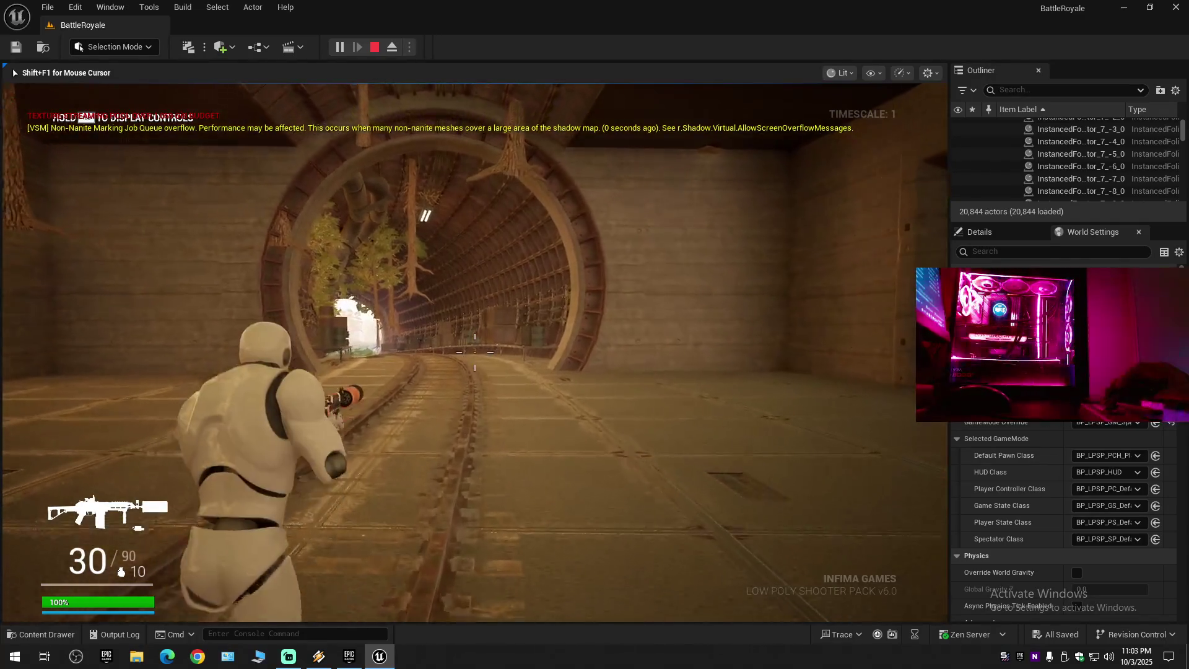
pyautogui.press('w')
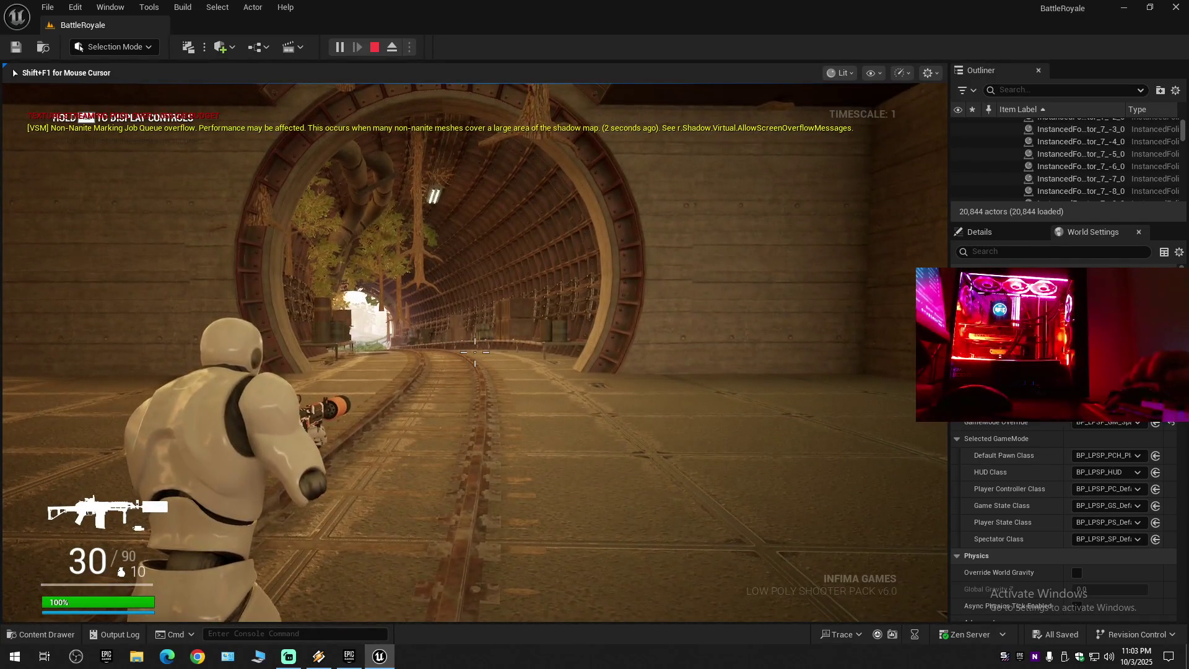
pyautogui.press('w')
pyautogui.press('w')
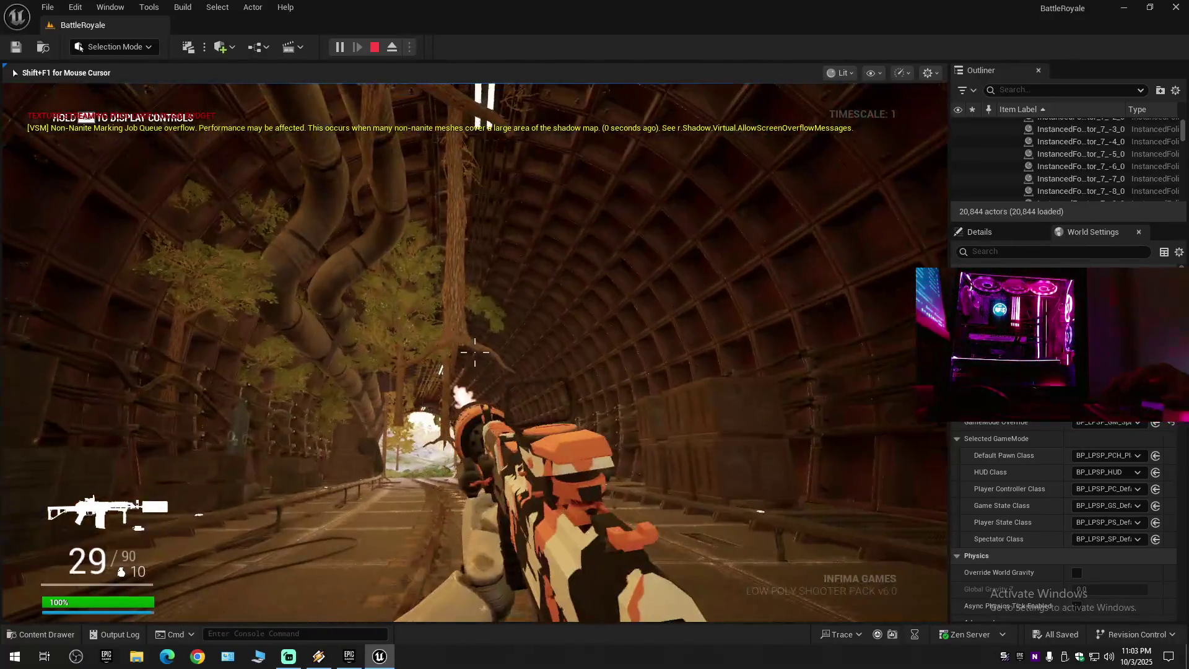
# Step: Fire several bursts at the landscape, reload to 30/54, and throw two grenades
pyautogui.click(475, 352)
pyautogui.click(475, 352)
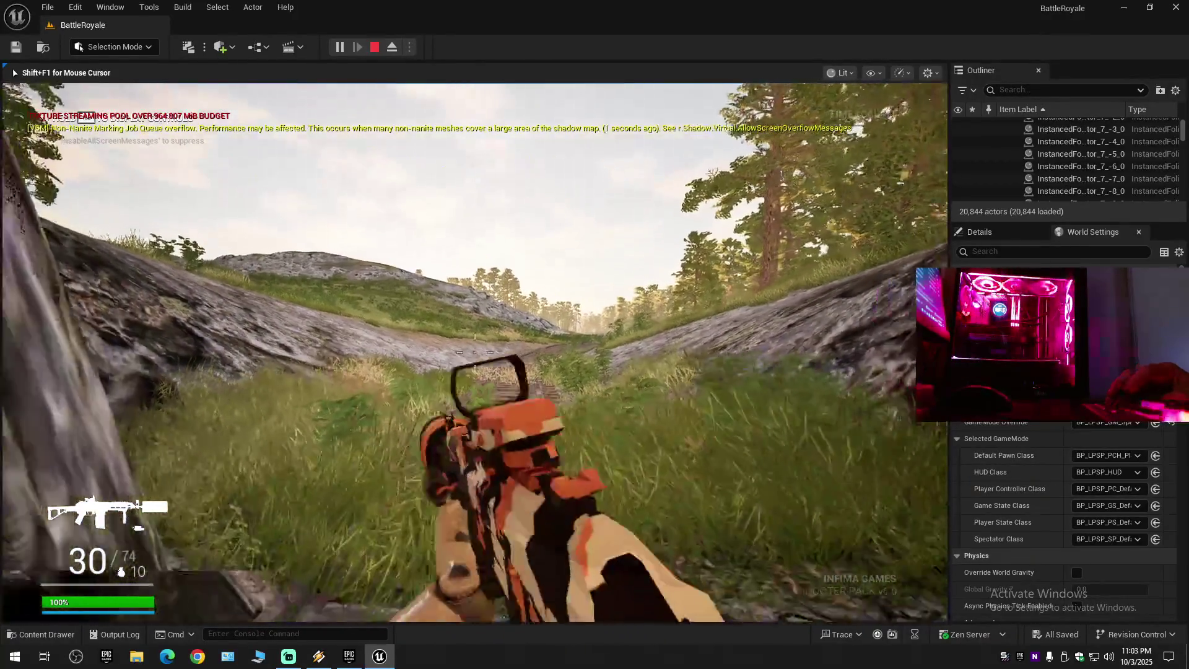
pyautogui.click(474, 352)
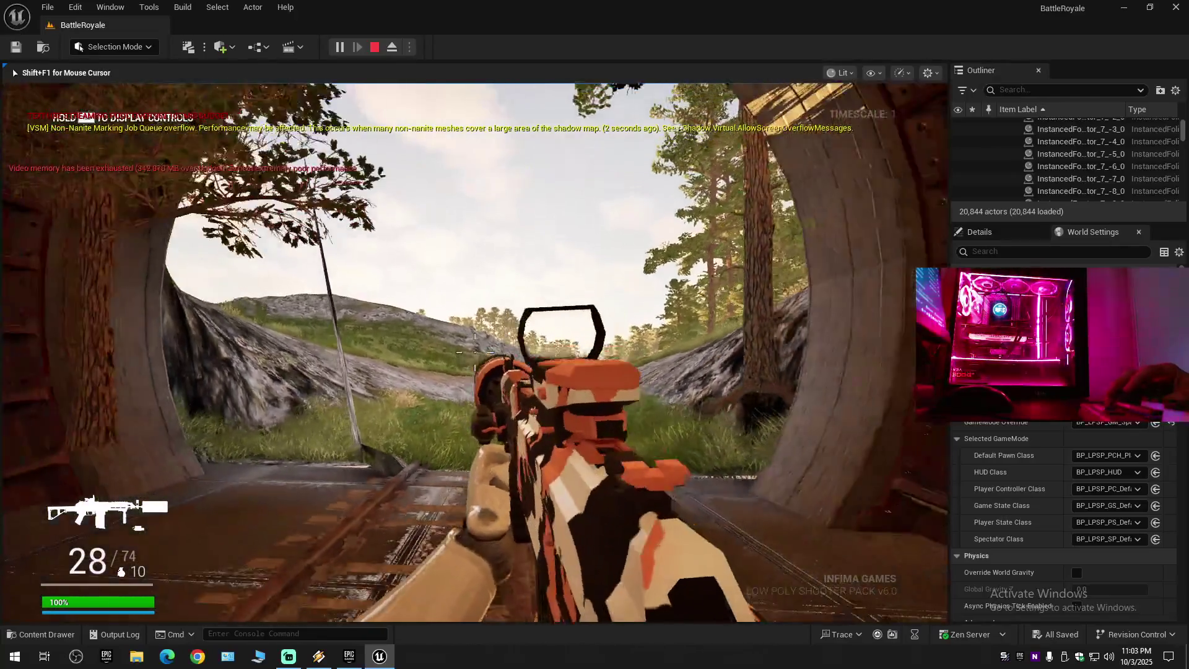
pyautogui.click(475, 352)
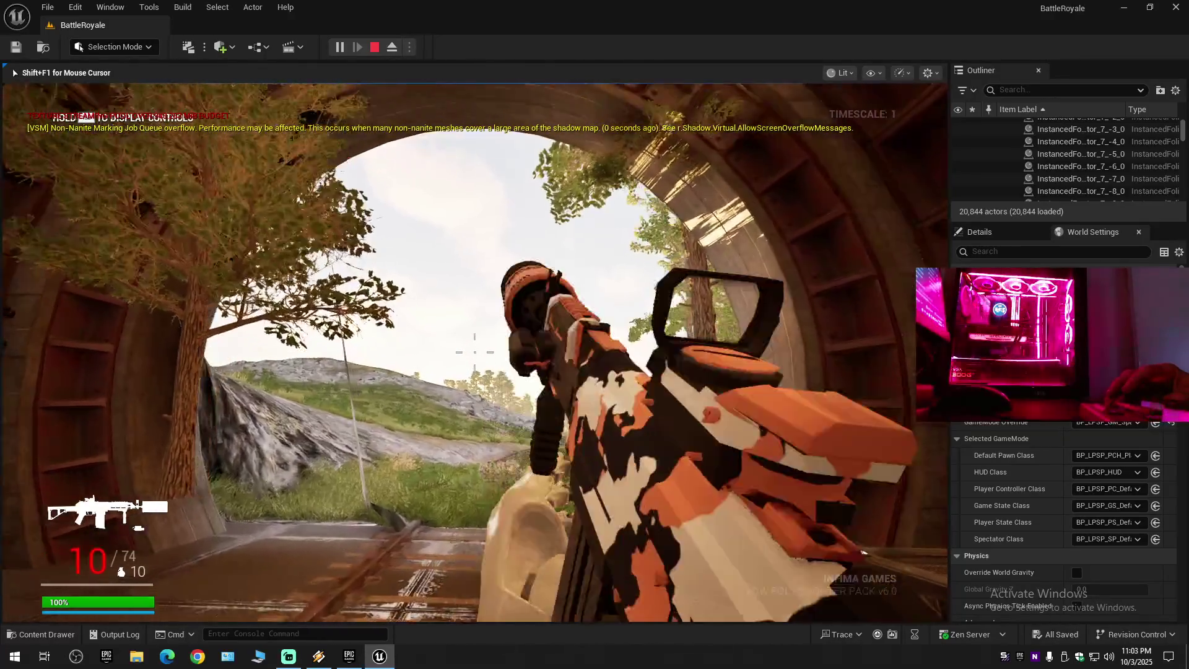
pyautogui.press('r')
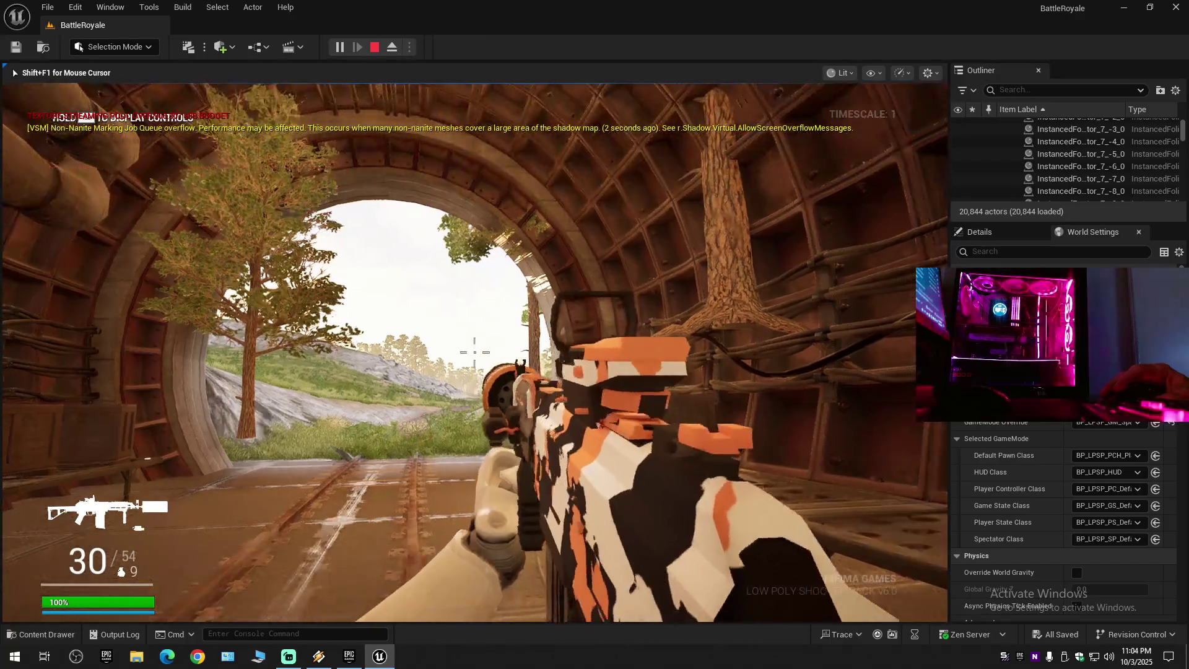
pyautogui.press('g')
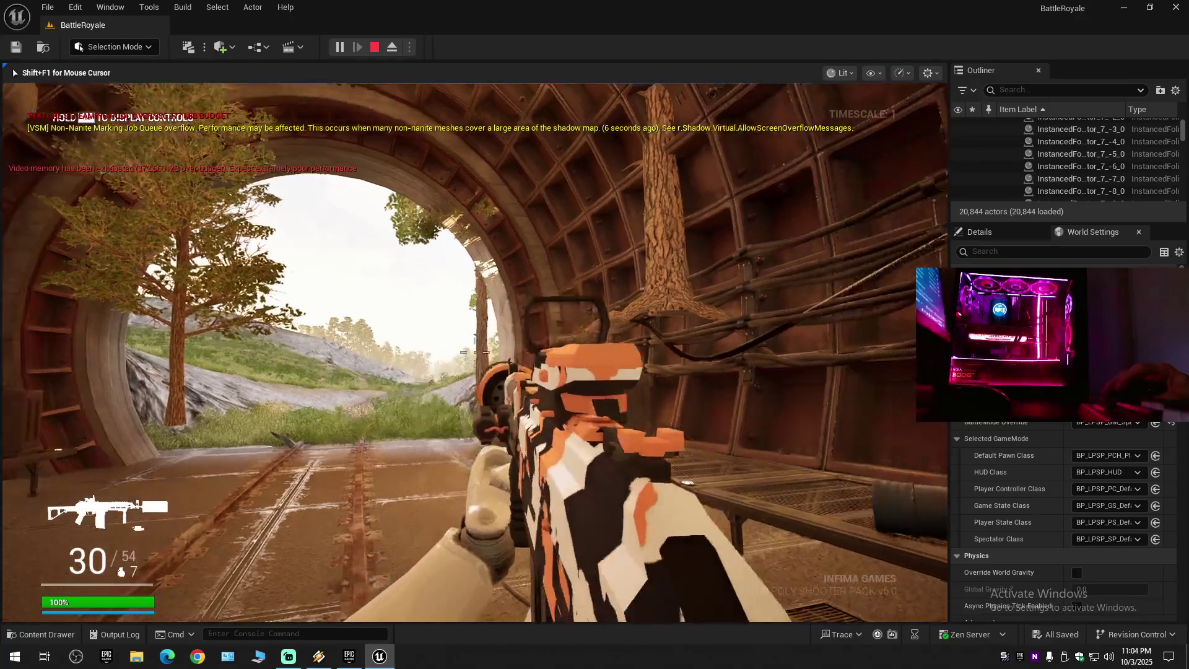
pyautogui.press('g')
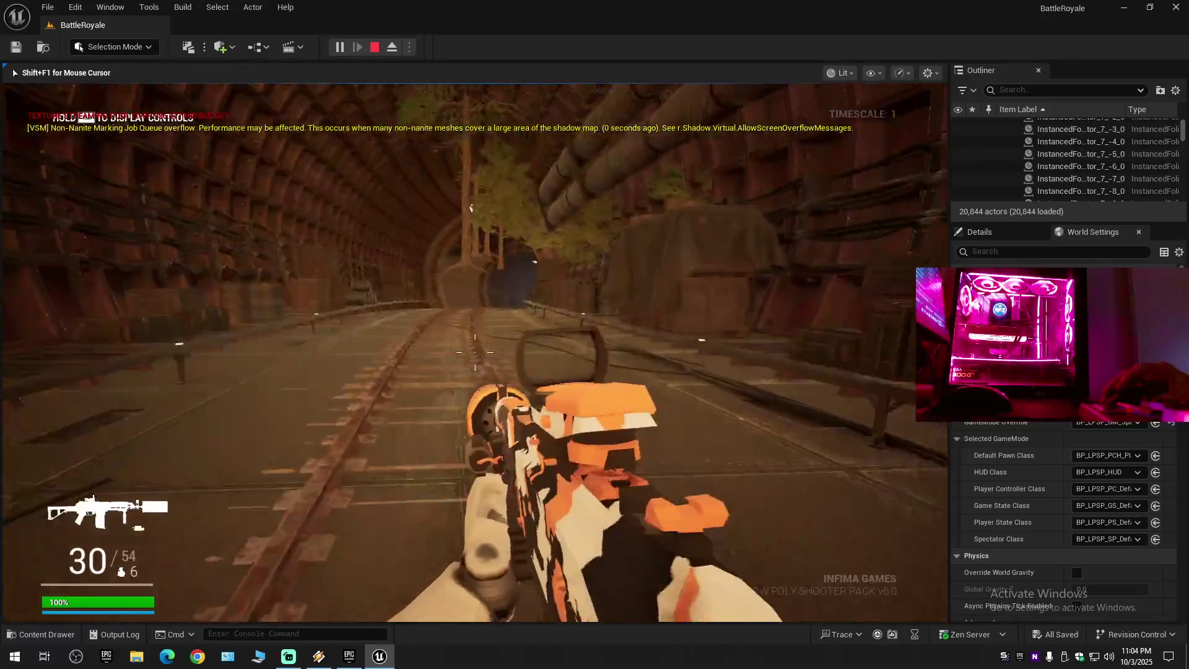
# Step: Walk back down the tunnel past the doorway to the circular arch opening onto small trees
pyautogui.press('w')
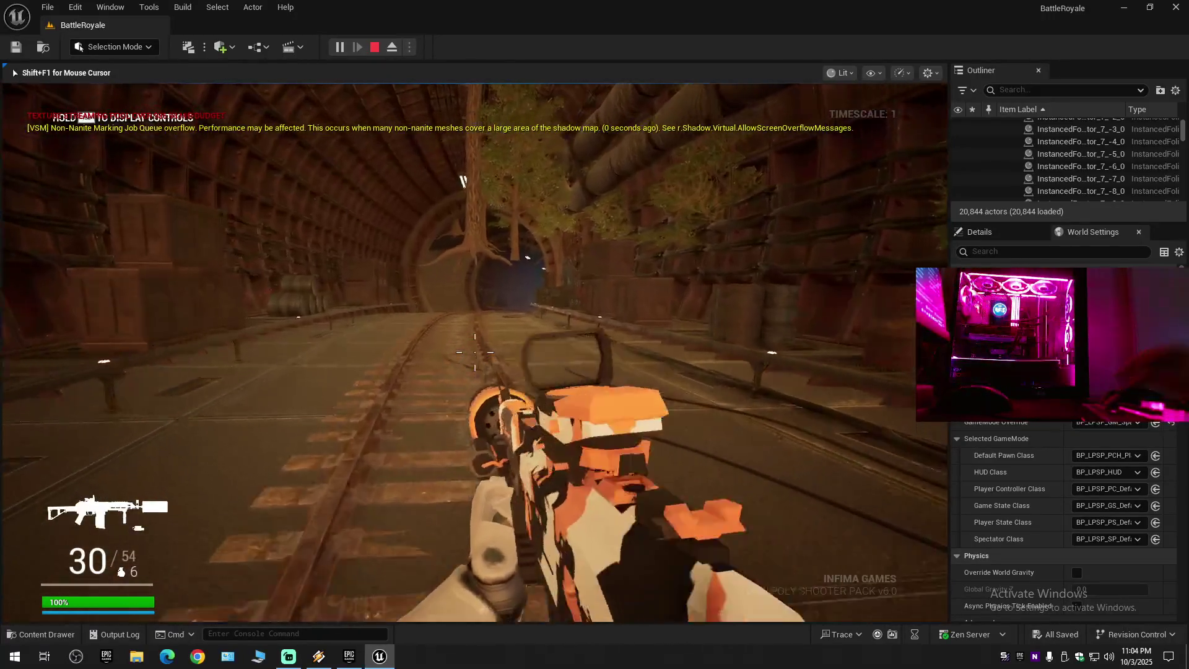
pyautogui.press('w')
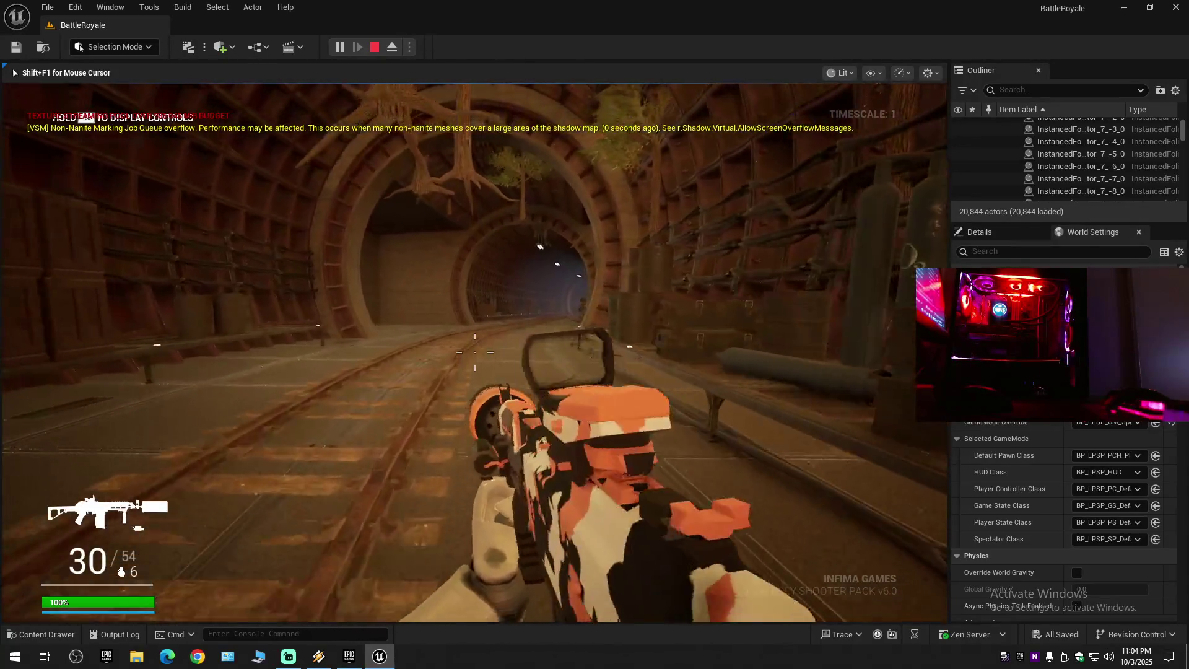
pyautogui.press('w')
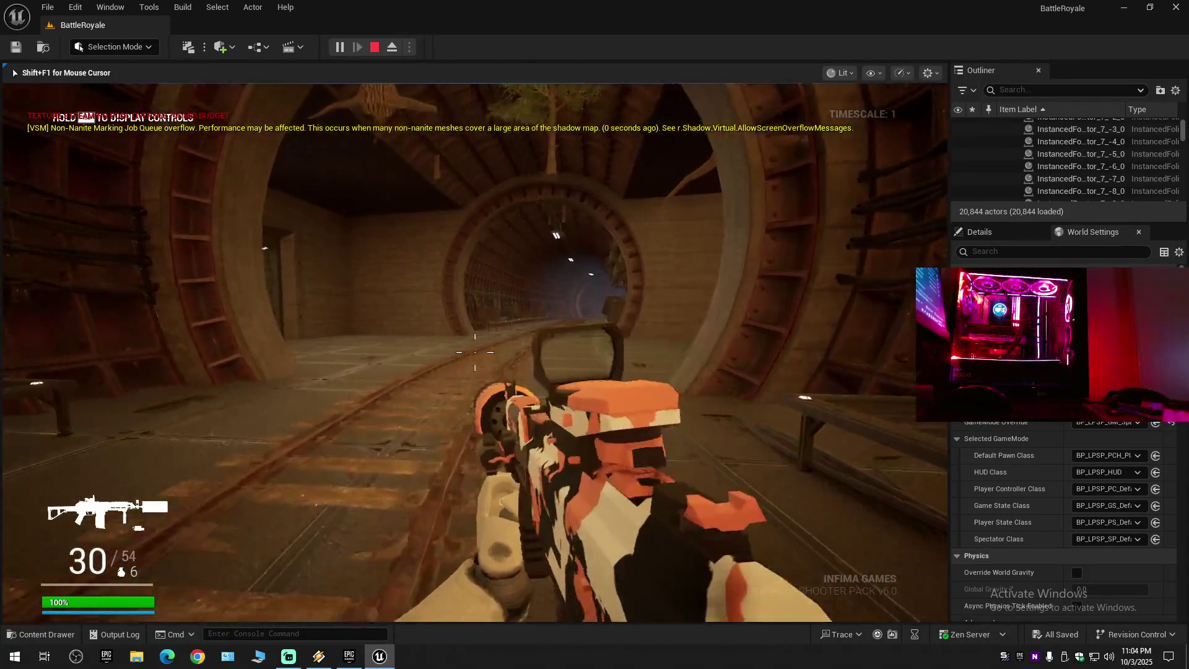
pyautogui.press('w')
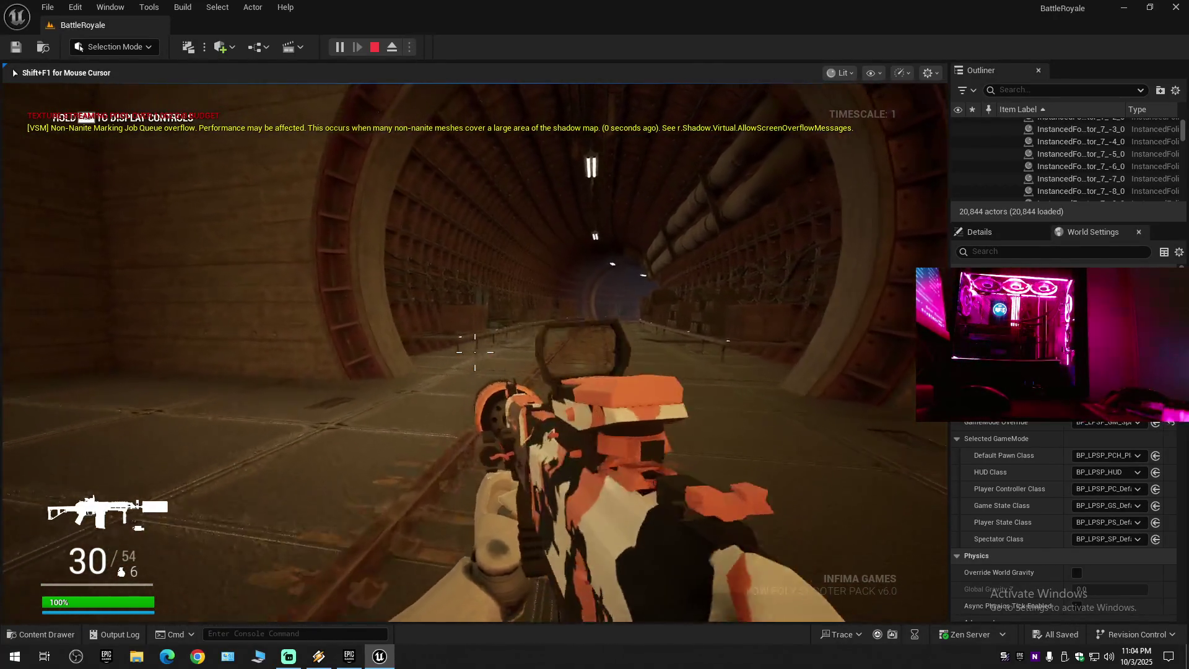
pyautogui.press('w')
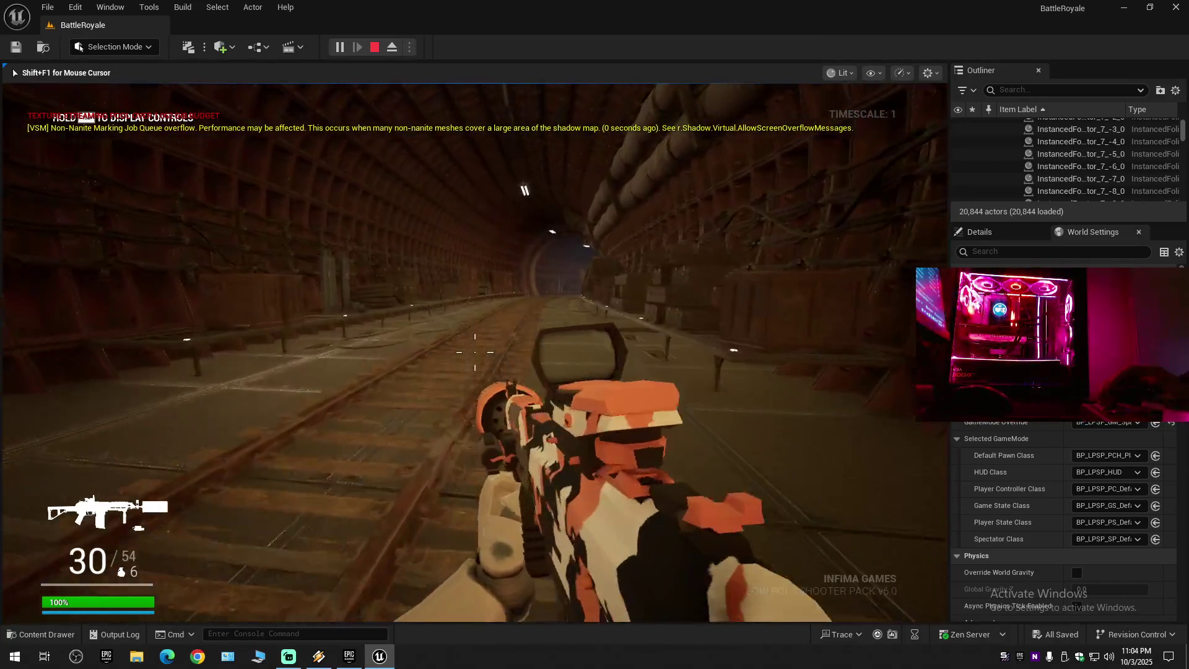
pyautogui.press('w')
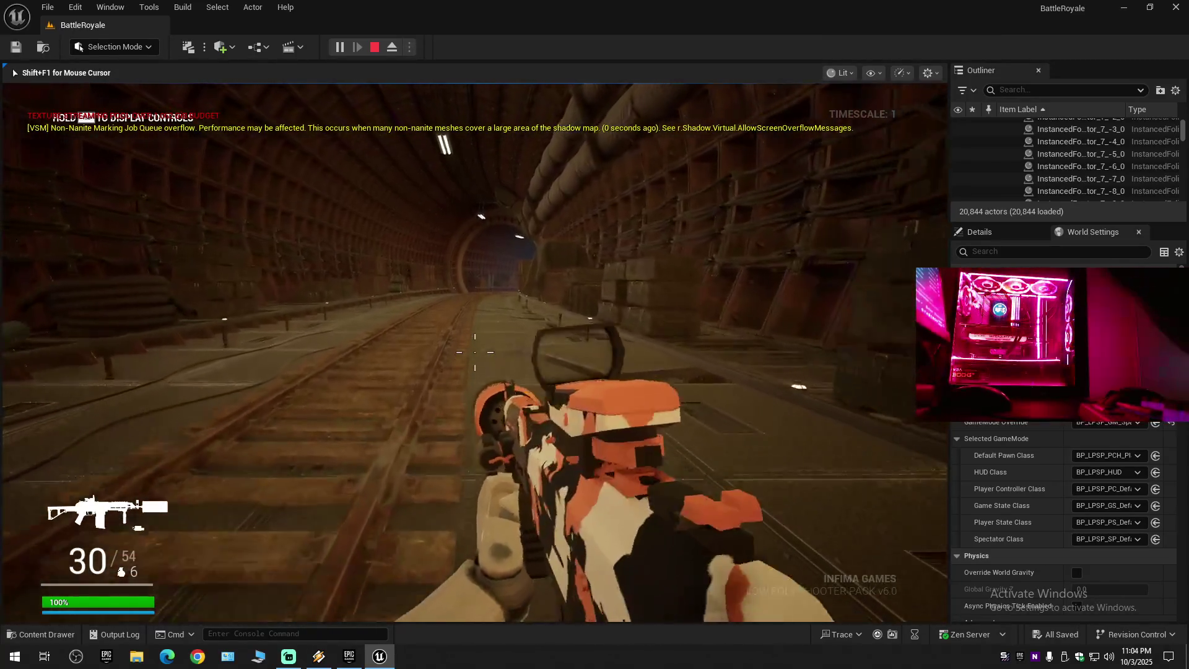
pyautogui.press('w')
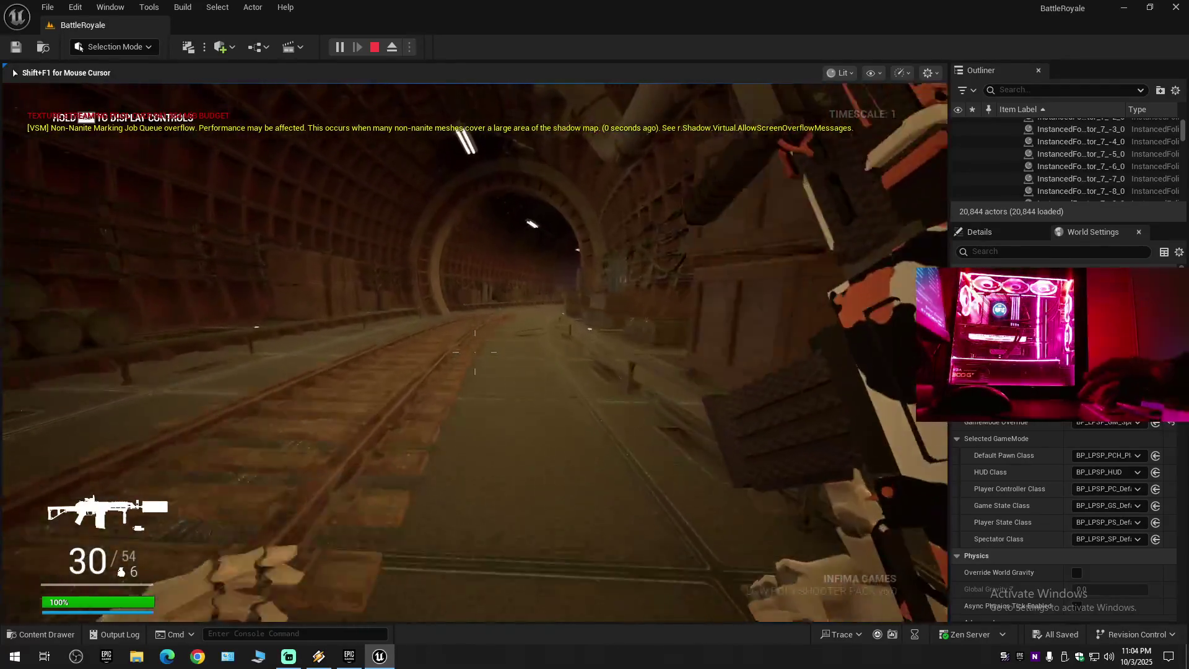
pyautogui.press('w')
pyautogui.press('w')
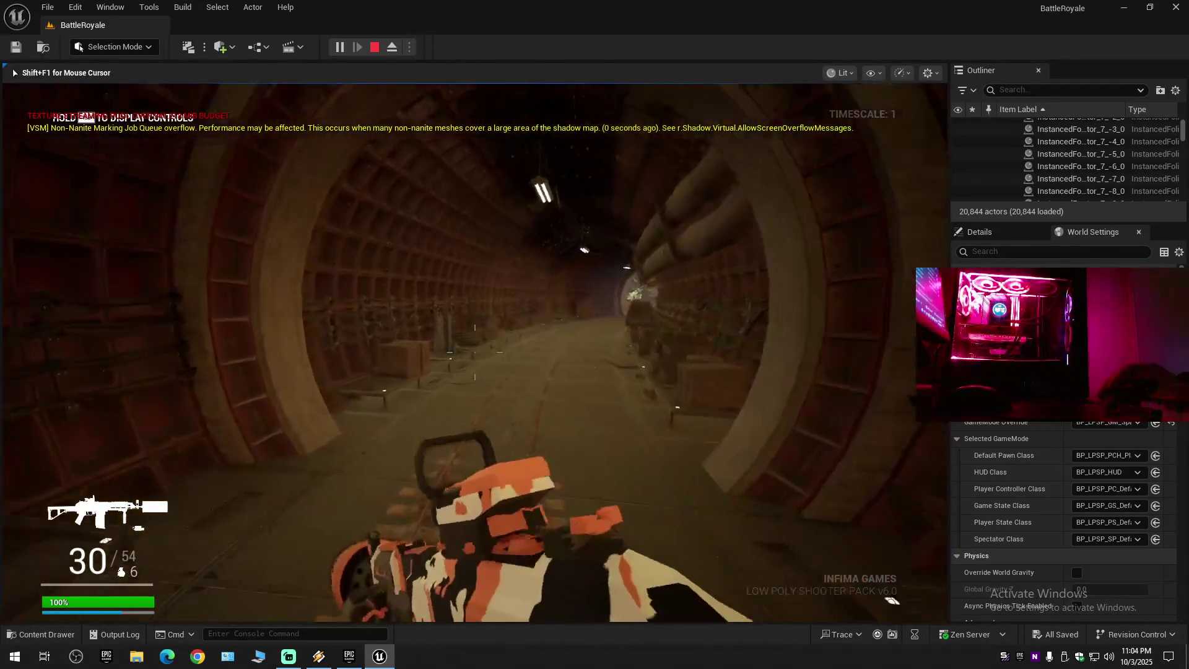
pyautogui.press('w')
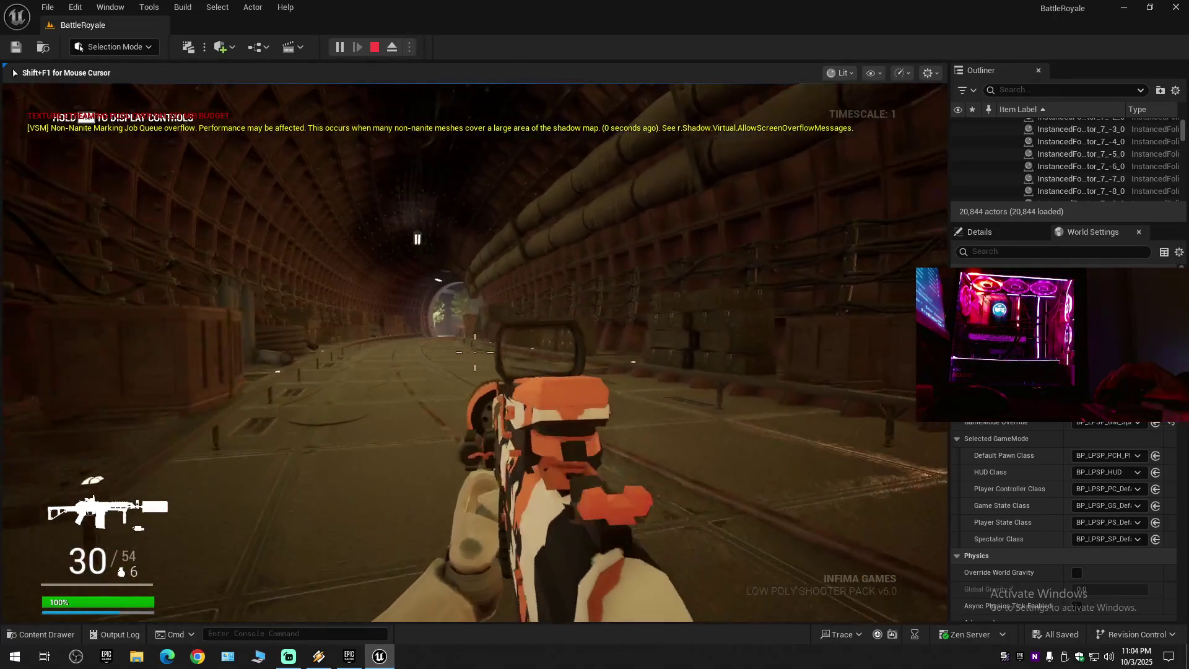
pyautogui.press('w')
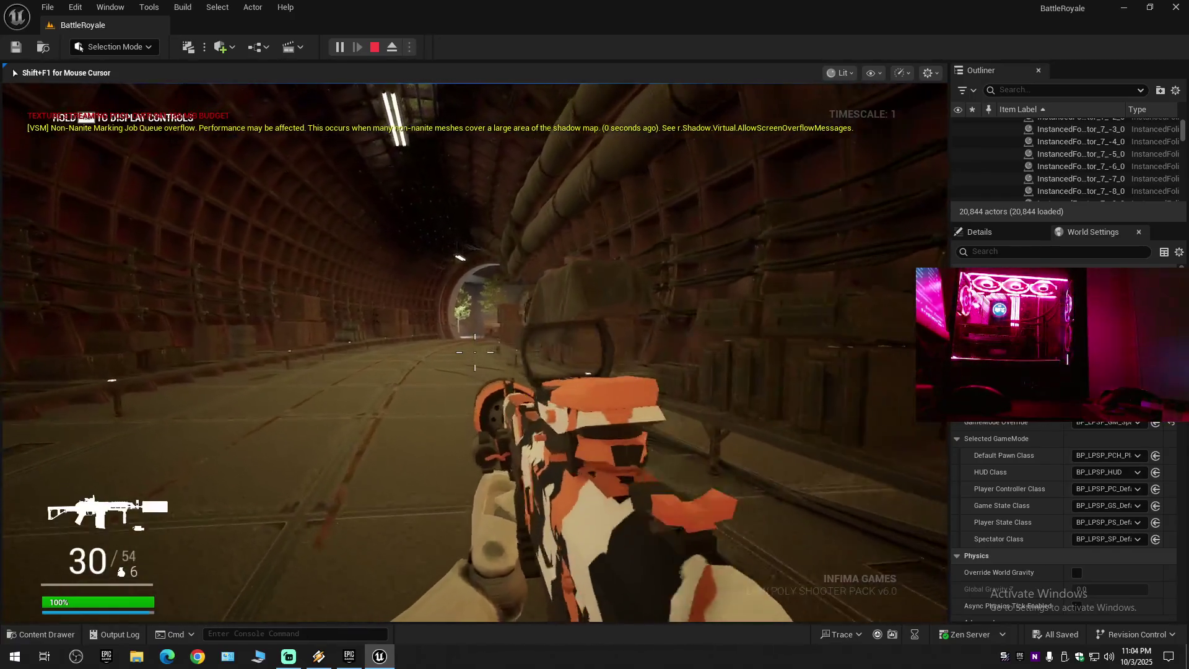
pyautogui.press('w')
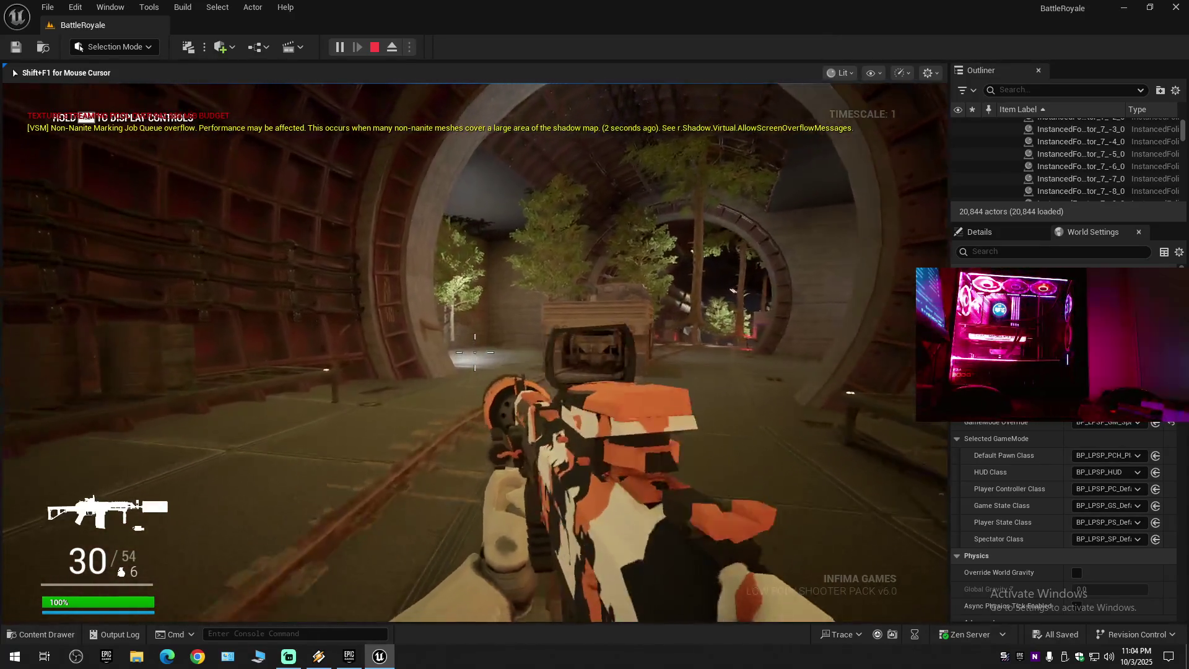
# Step: Walk deep into the train tunnel past the crate, ring arch and truck along the tracks
pyautogui.press('w')
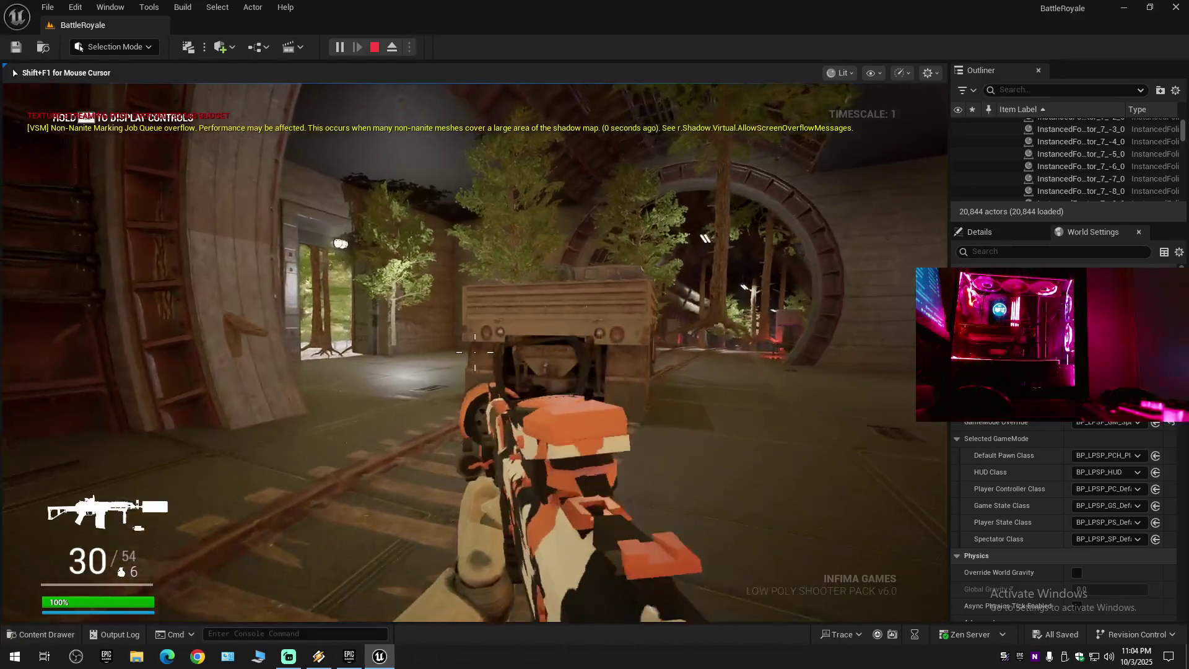
pyautogui.press('w')
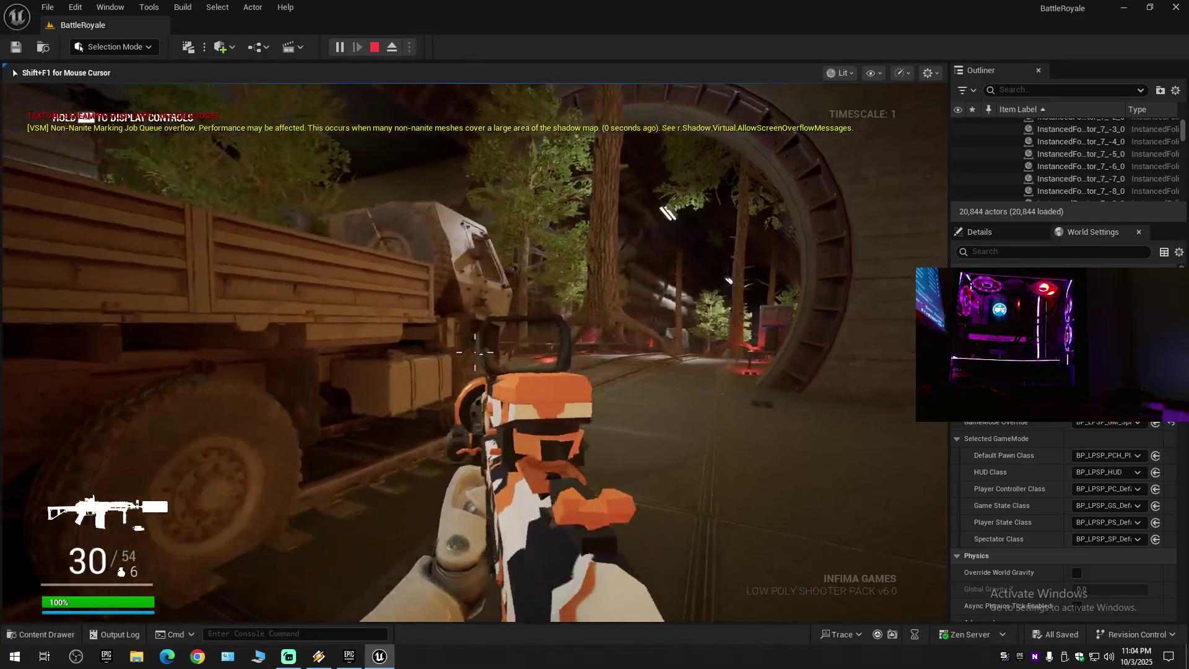
pyautogui.press('w')
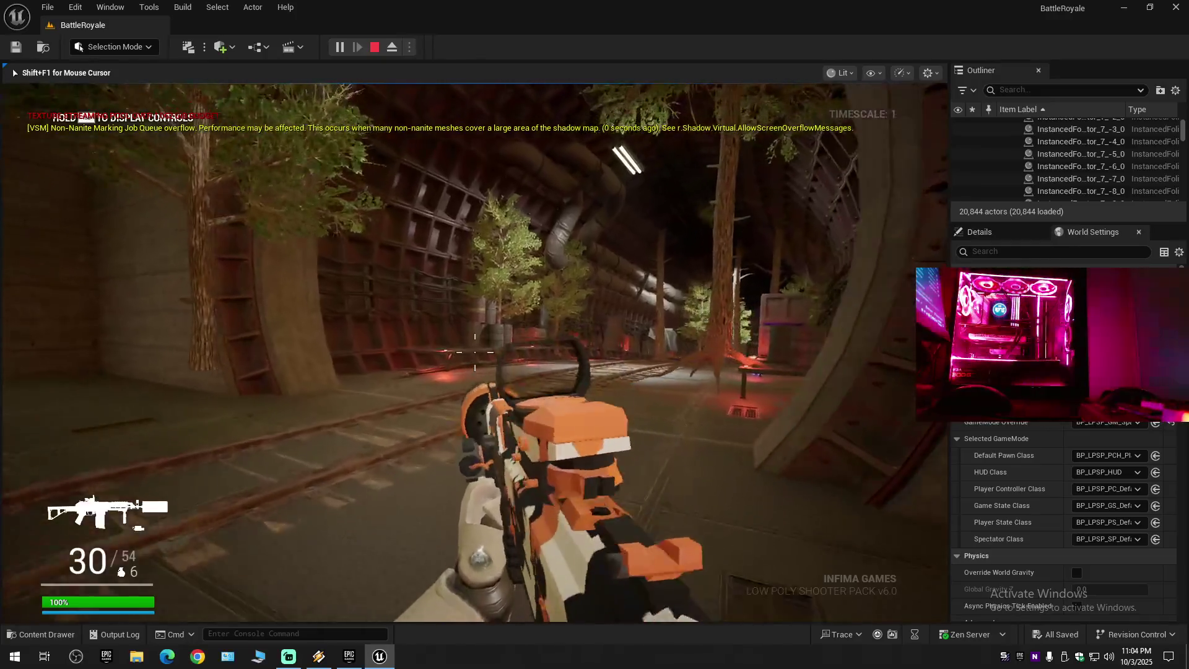
pyautogui.press('w')
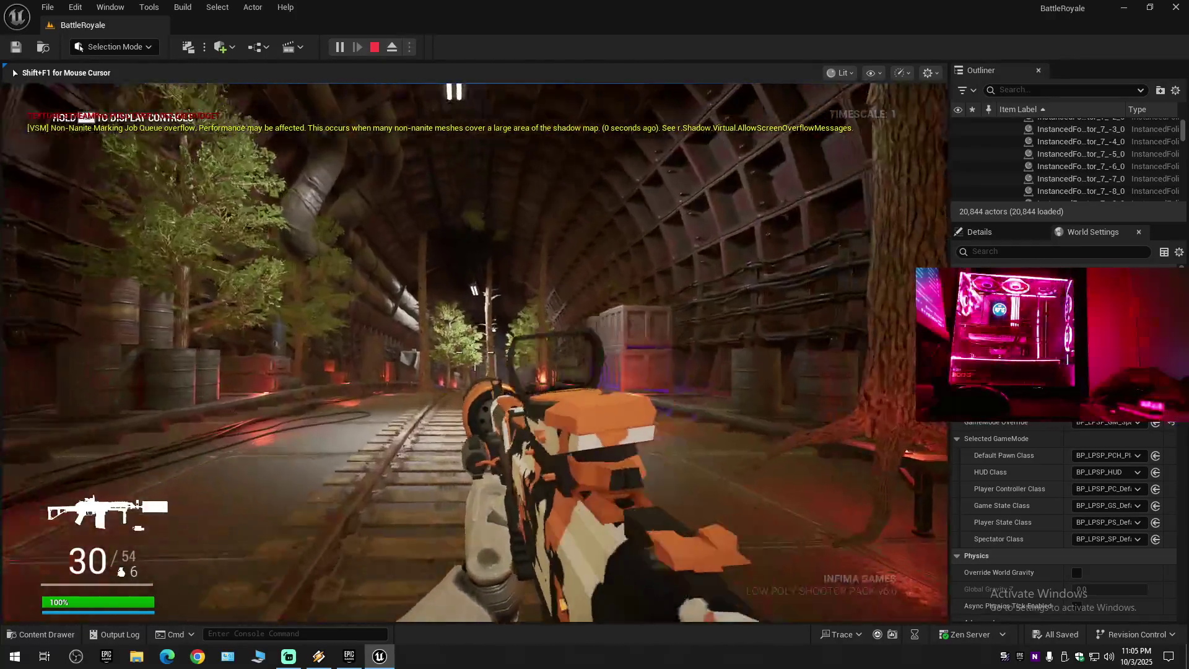
pyautogui.press('w')
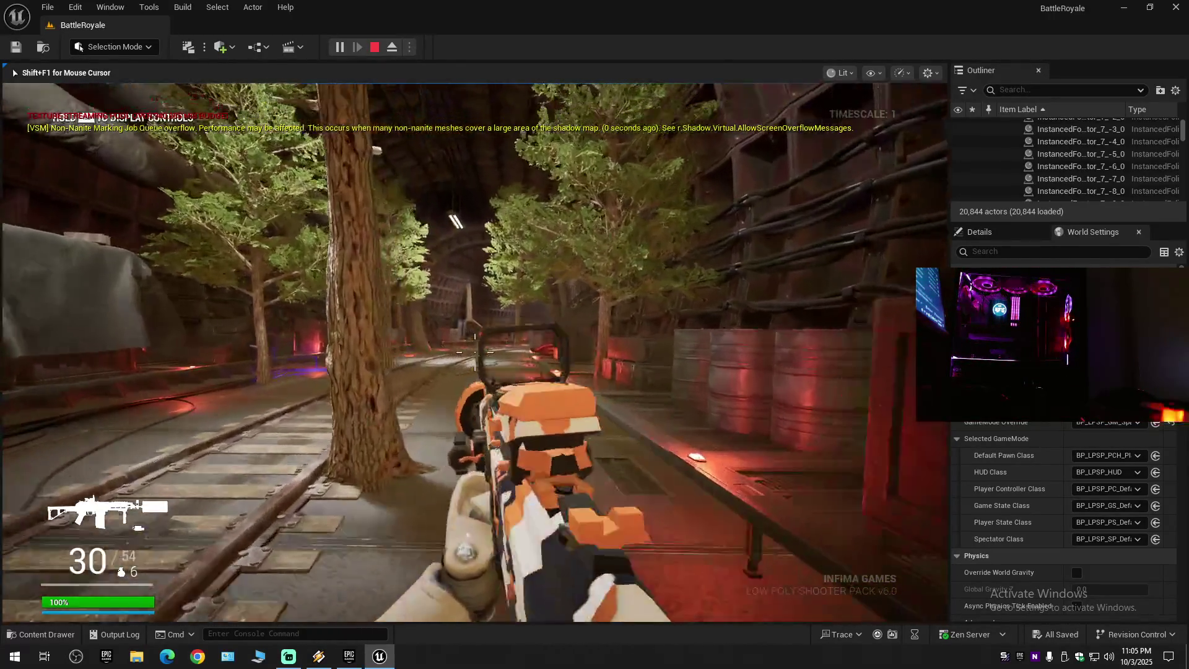
pyautogui.press('w')
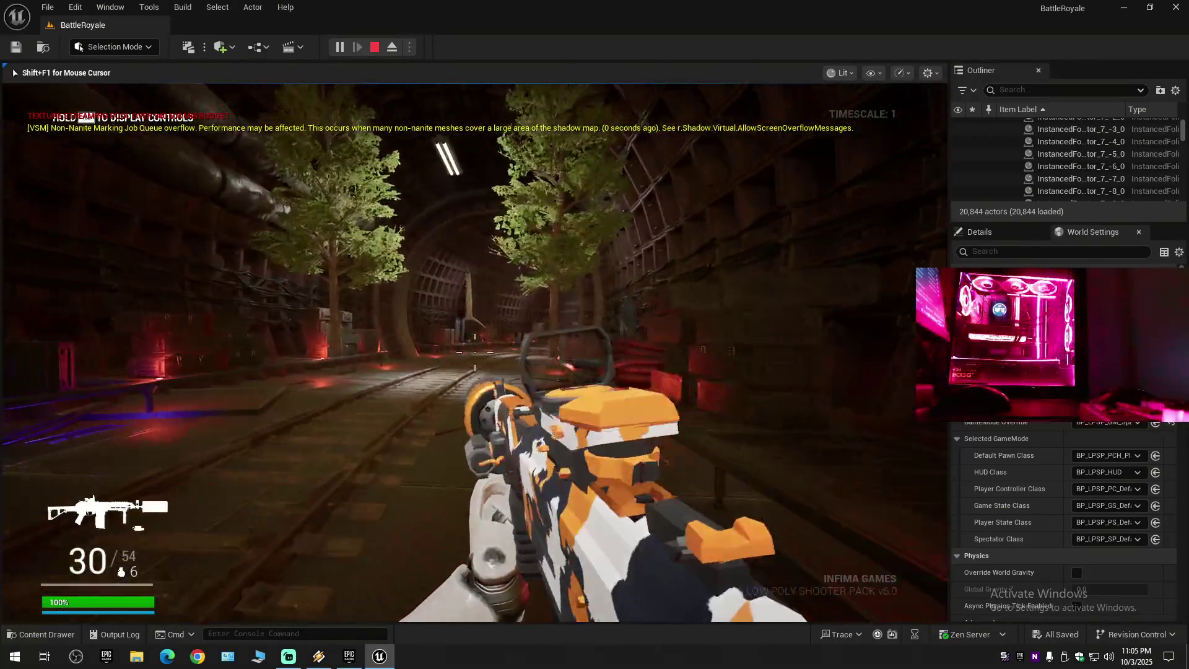
pyautogui.press('w')
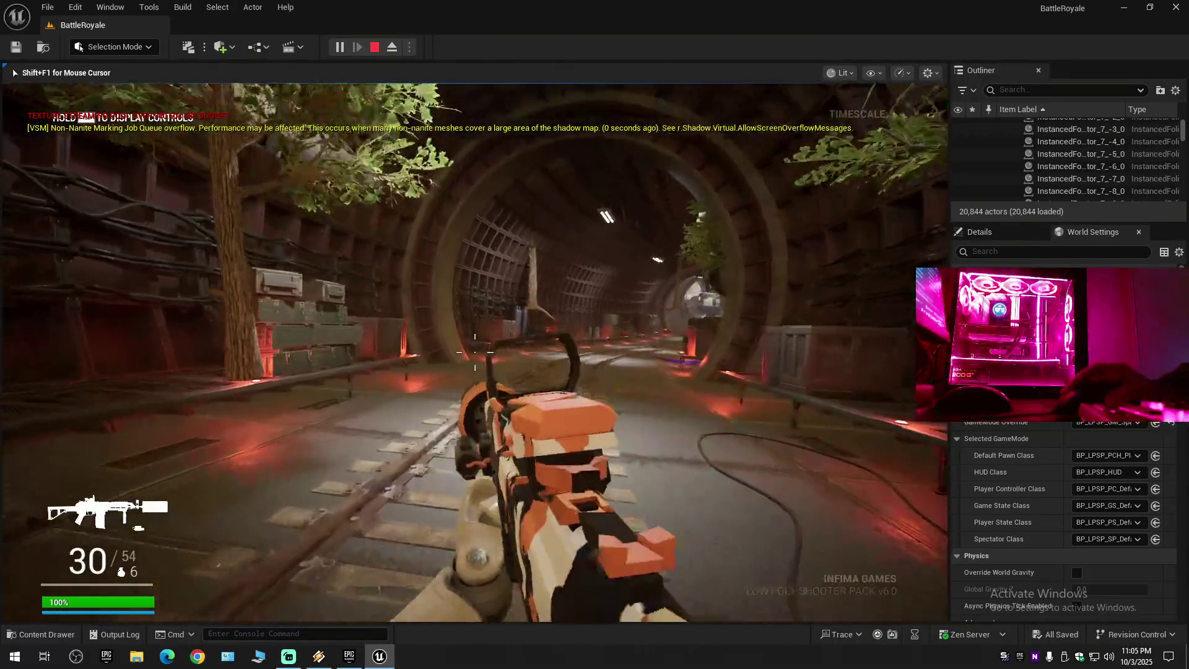
pyautogui.press('w')
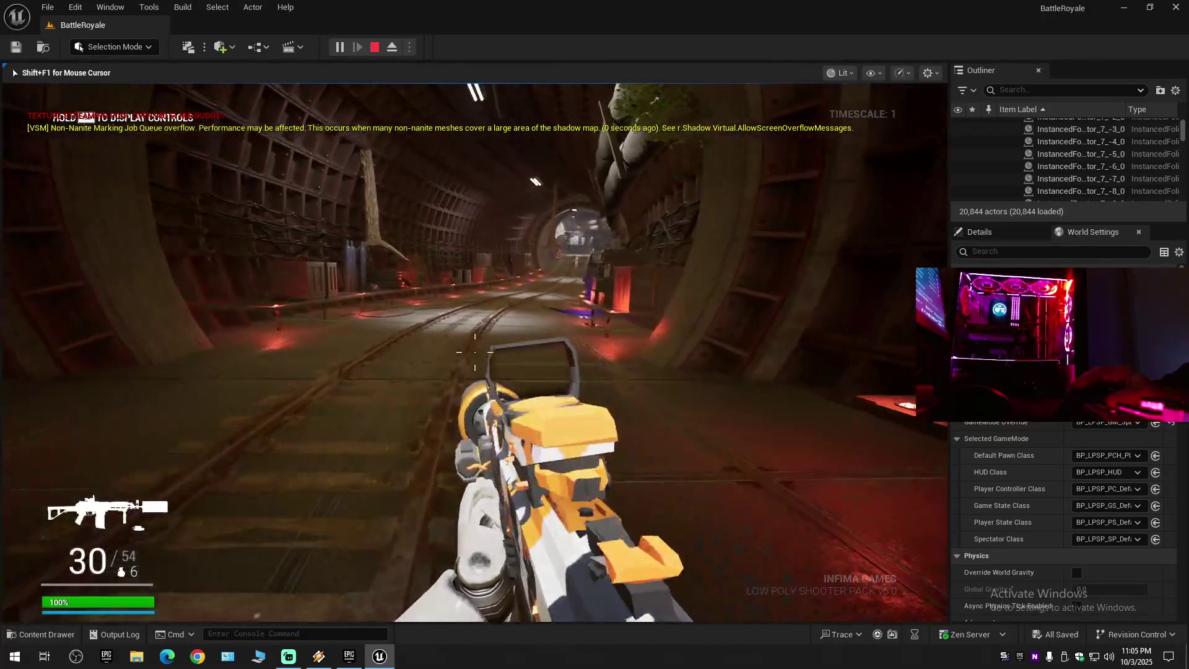
pyautogui.press('w')
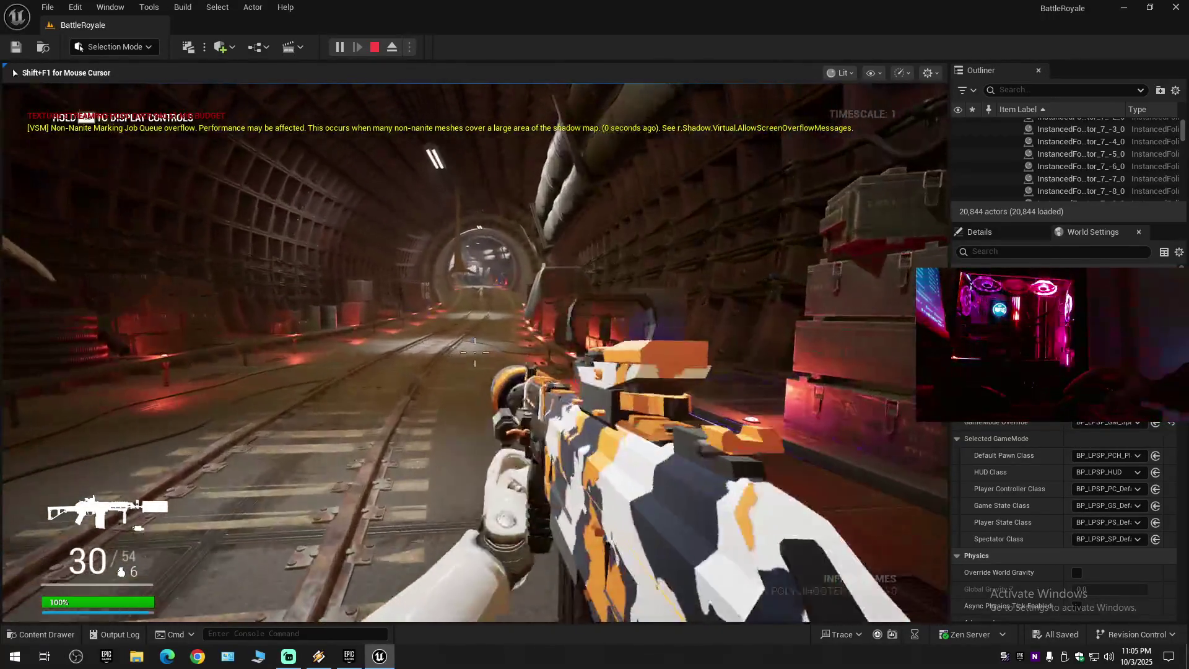
pyautogui.press('w')
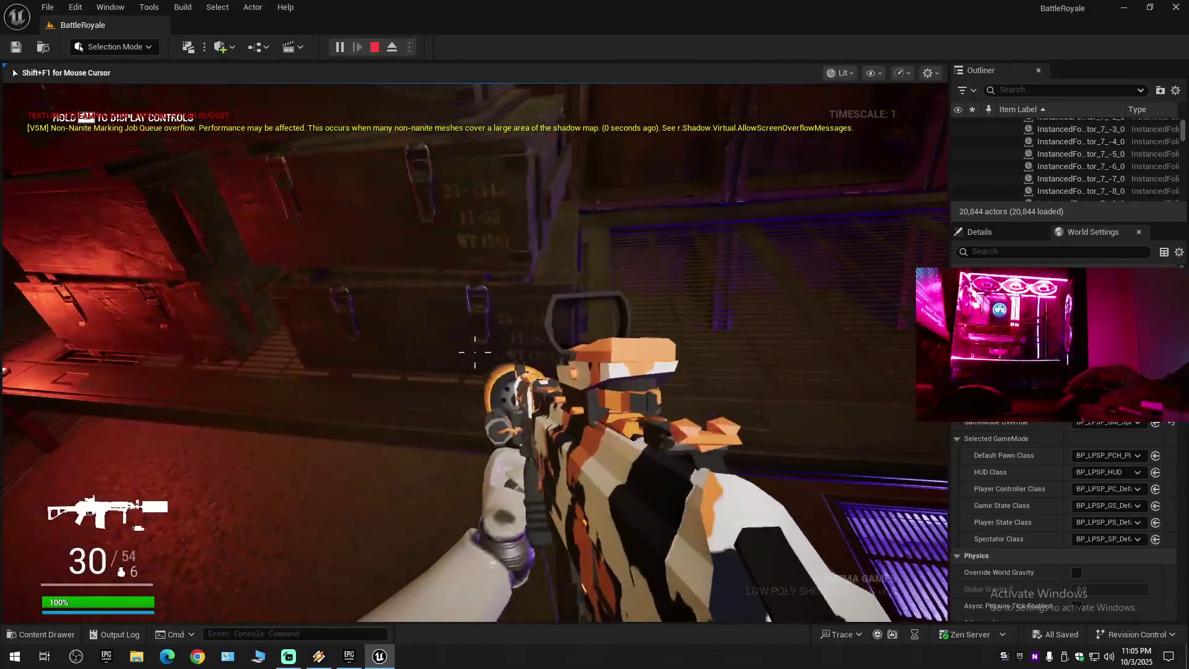
pyautogui.press('w')
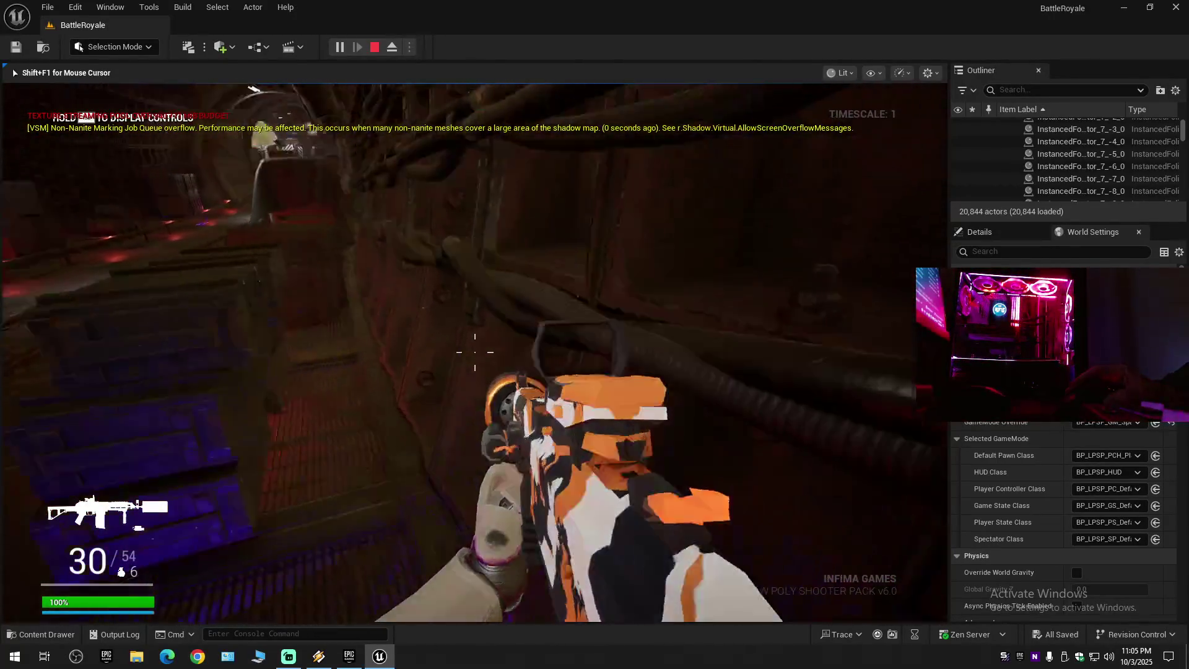
pyautogui.press('w')
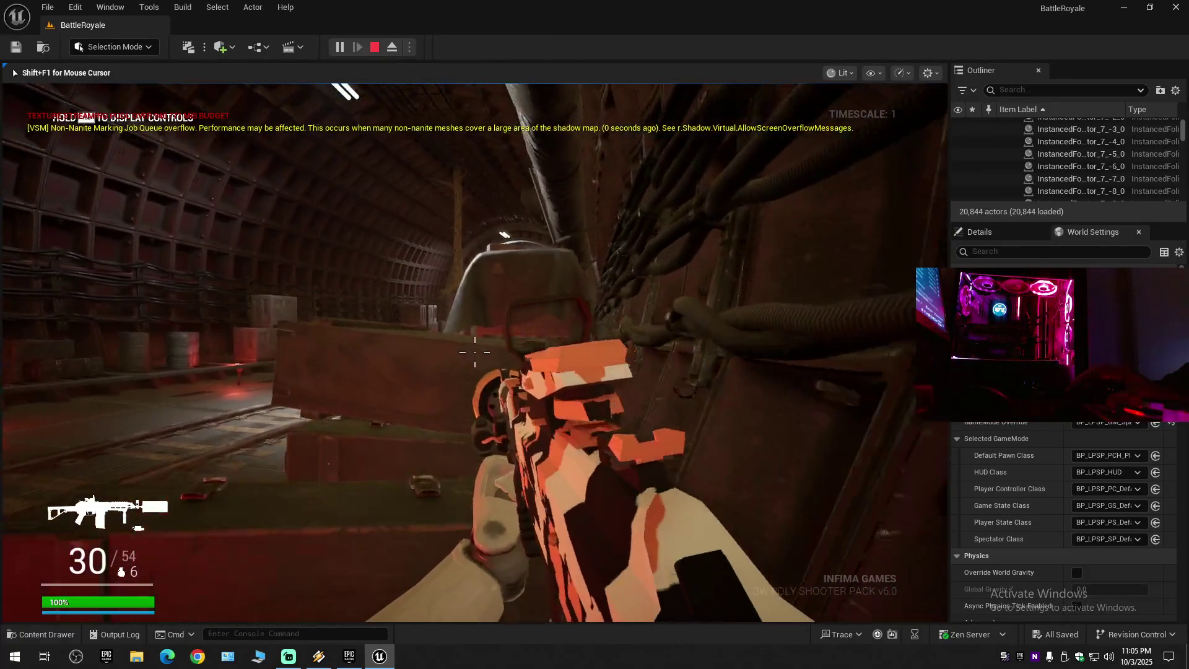
# Step: Aim and fire the rifle down the tunnel, reloading twice to leave 30/2 ammo
pyautogui.rightClick(475, 352)
pyautogui.click(475, 352)
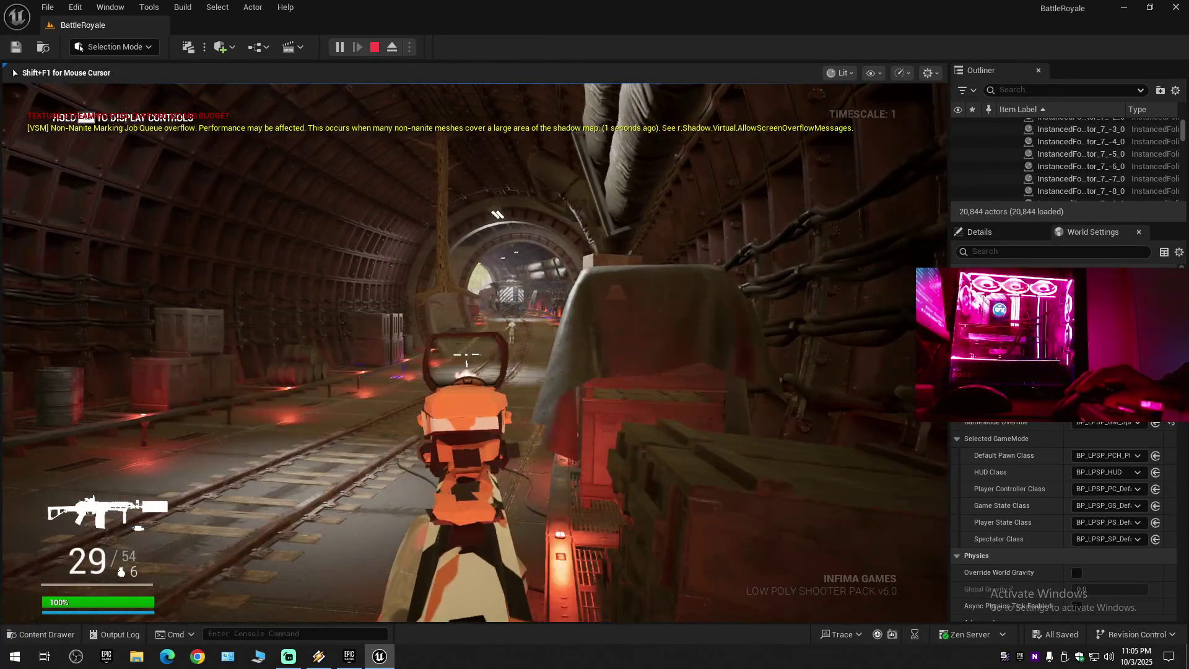
pyautogui.click(466, 354)
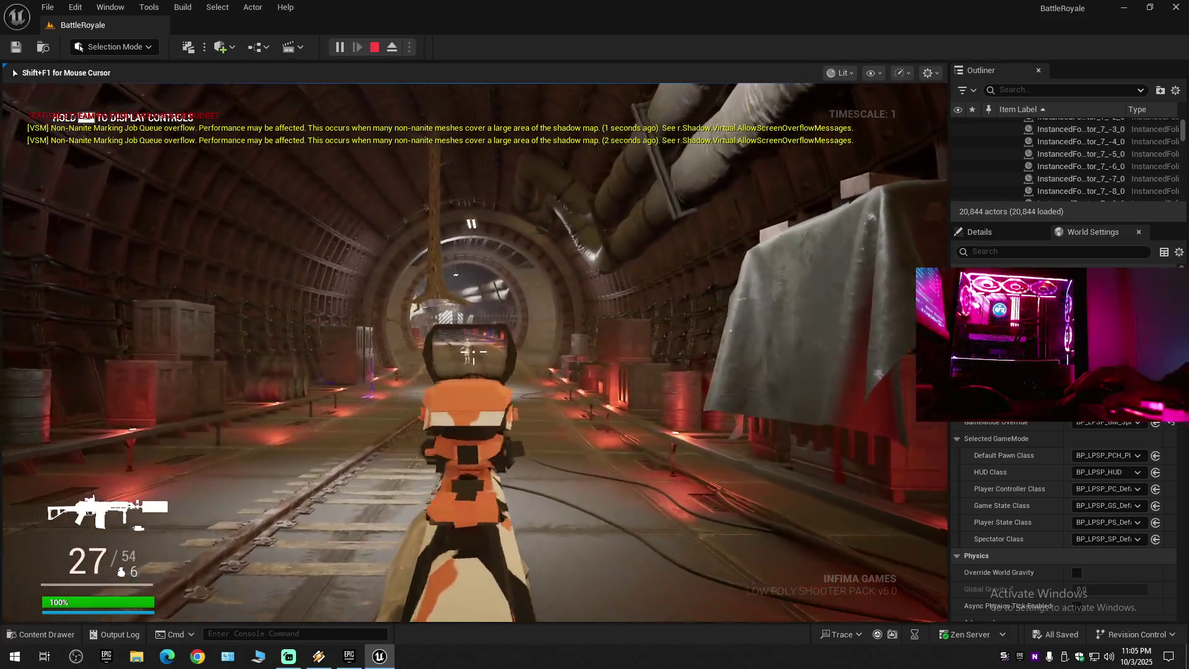
pyautogui.click(475, 352)
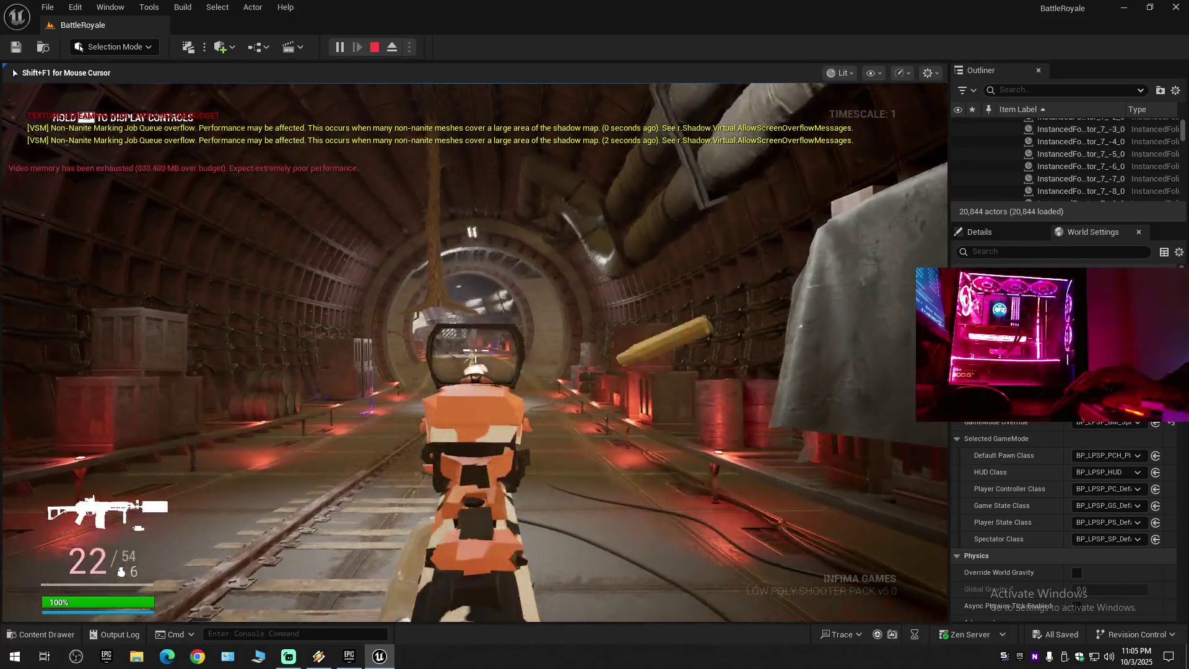
pyautogui.click(475, 352)
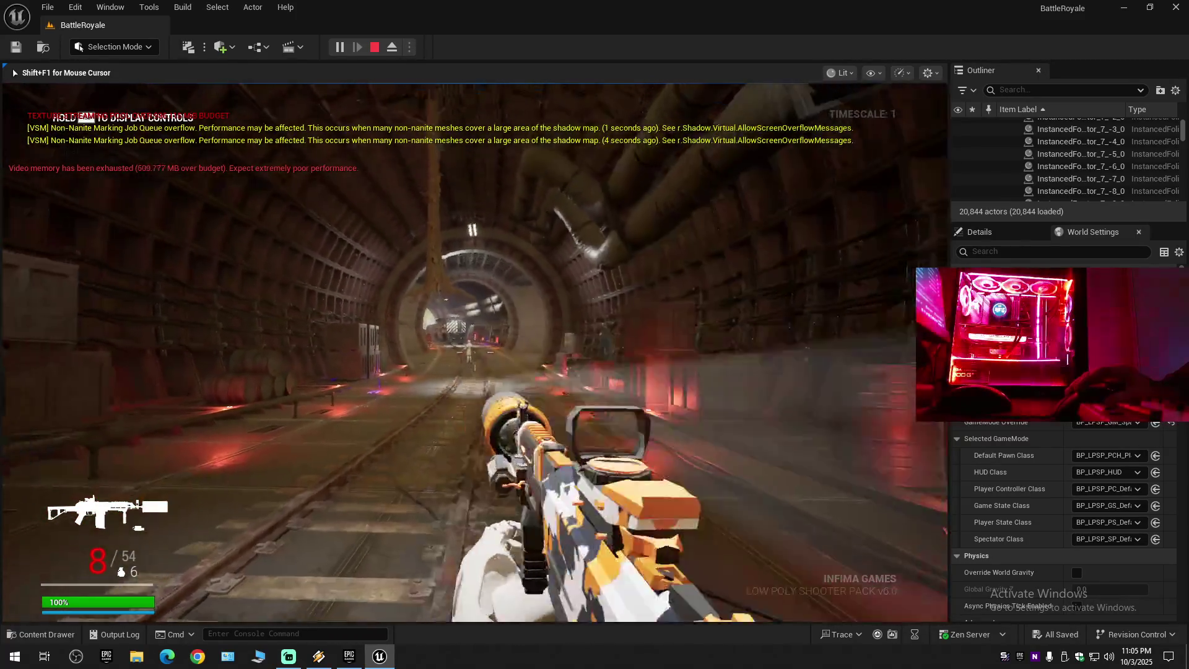
pyautogui.press('r')
pyautogui.rightClick(475, 352)
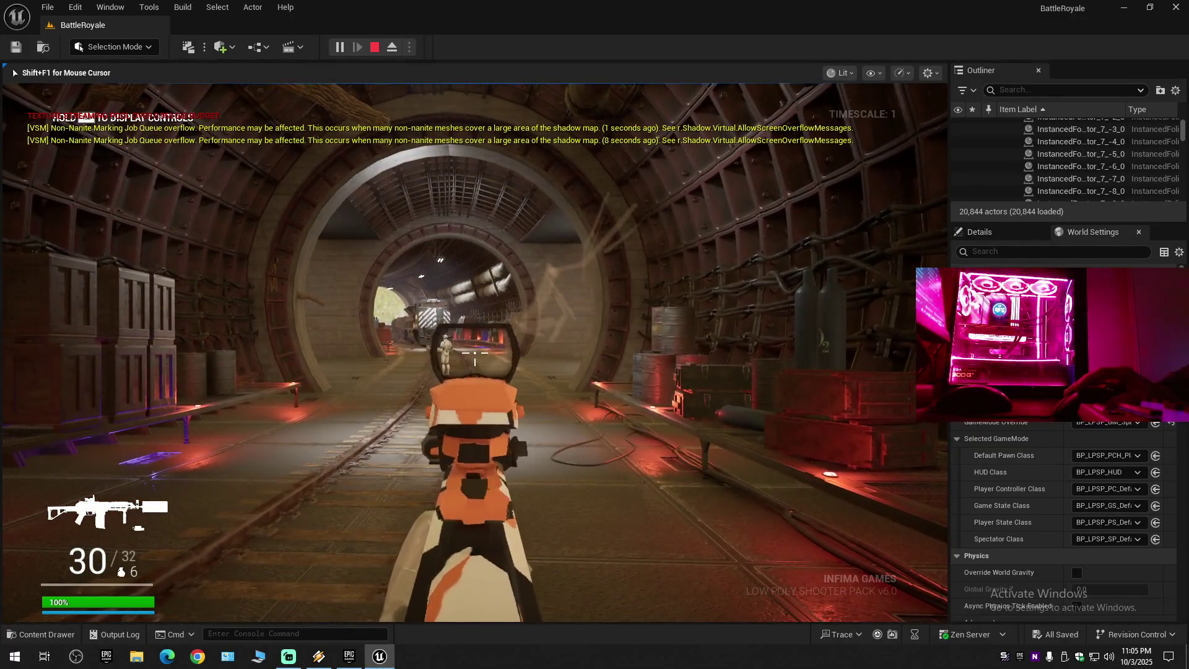
pyautogui.click(475, 352)
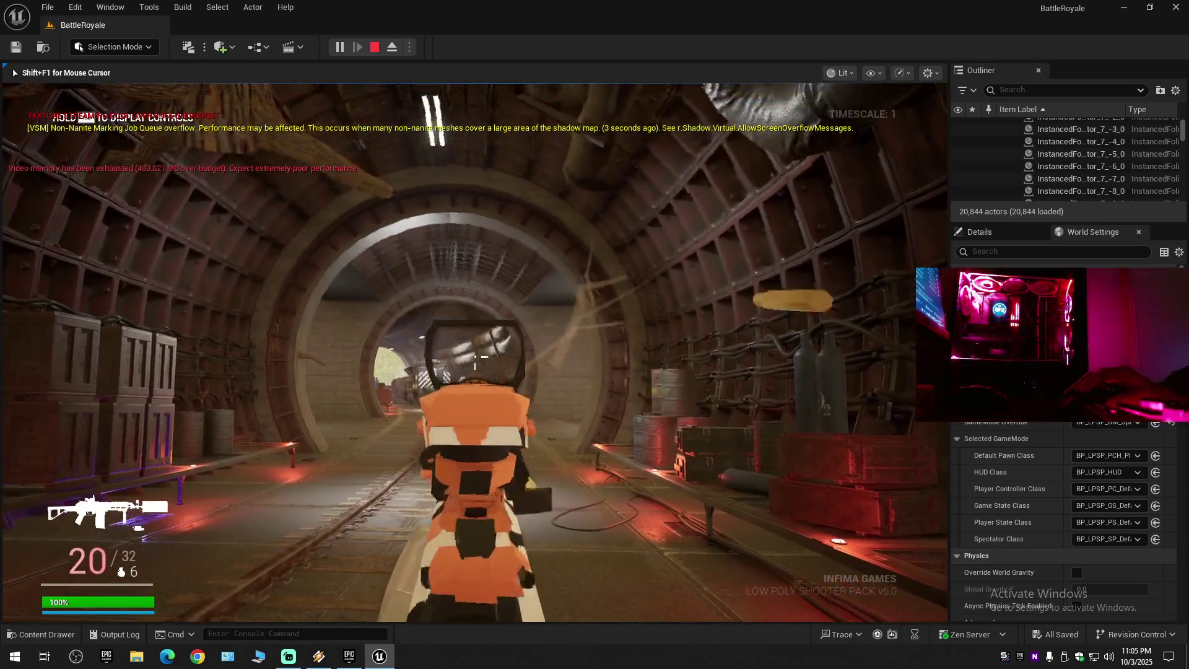
pyautogui.moveTo(475, 357); pyautogui.dragTo(475, 352)
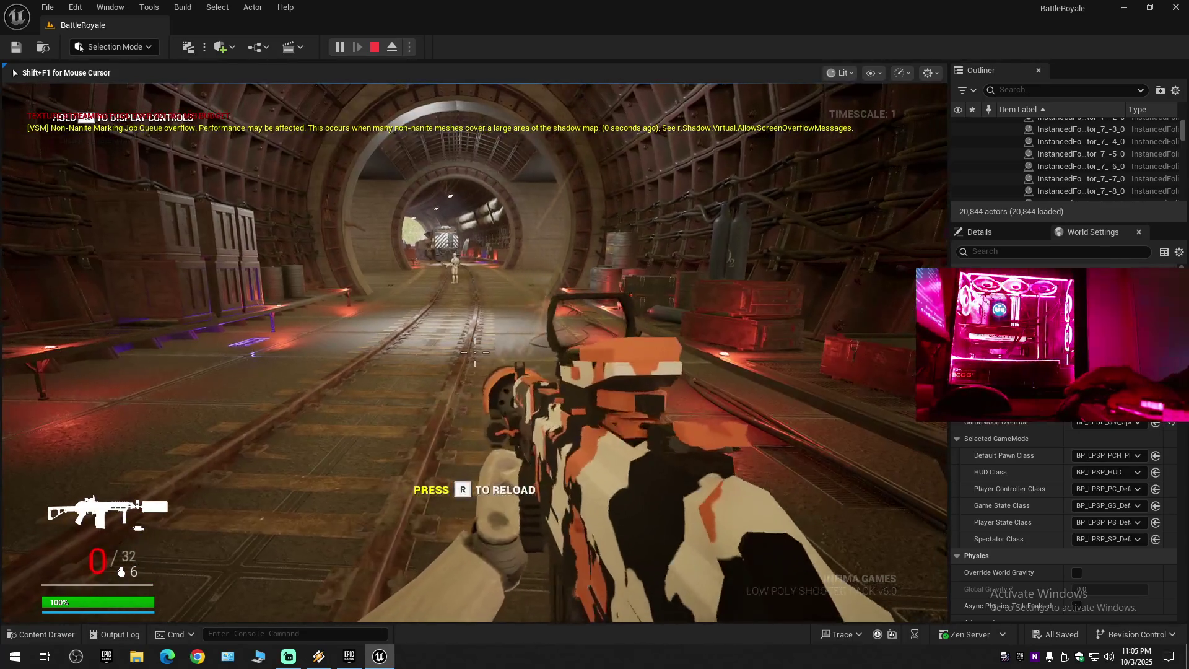
pyautogui.press('r')
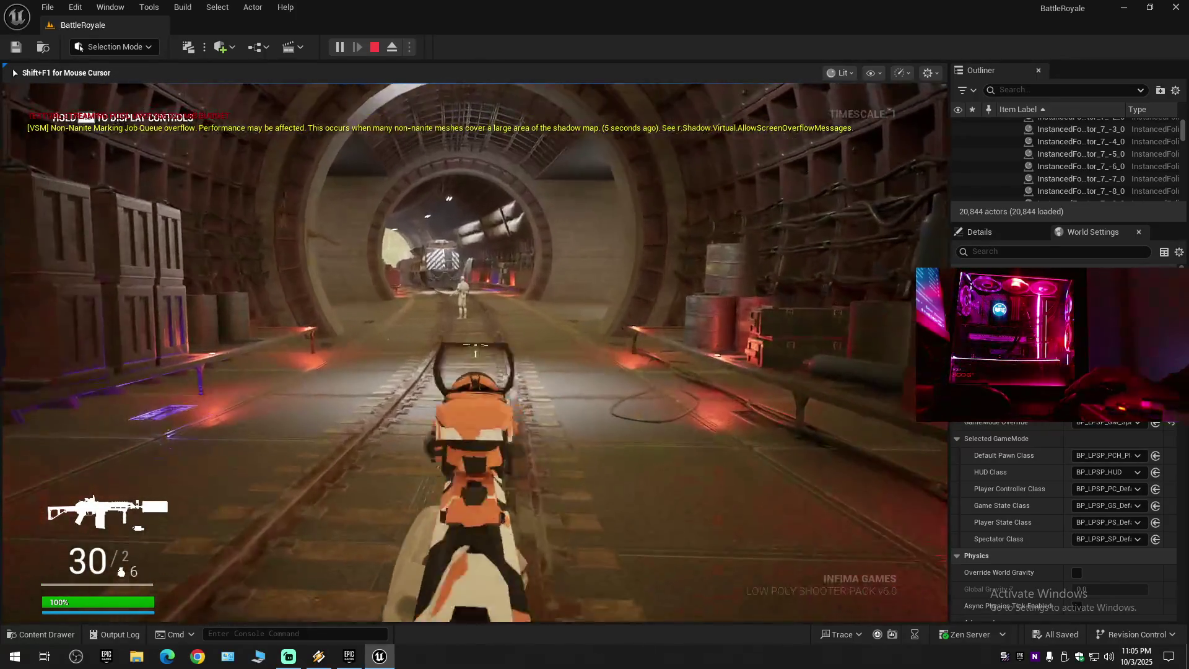
pyautogui.rightClick(475, 352)
# Step: Fire the last rounds and cycle to the yellow-and-purple rifle showing 0/0 ammo
pyautogui.click(475, 351)
pyautogui.scroll(-1, 475, 351)
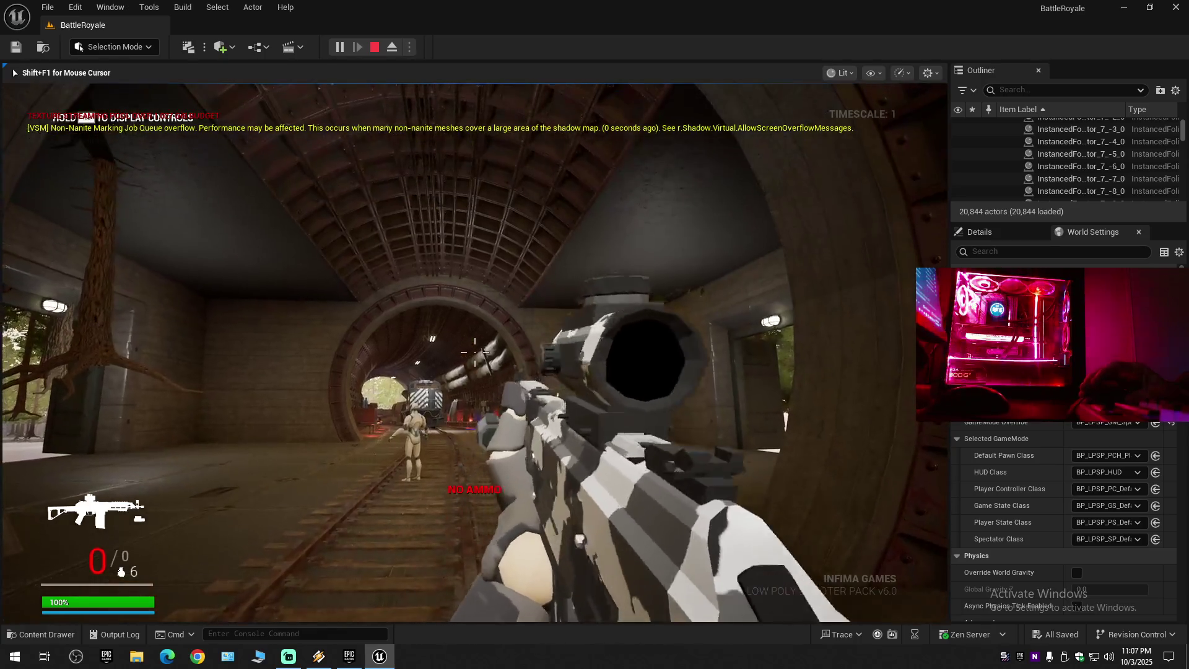
pyautogui.scroll(-1, 475, 351)
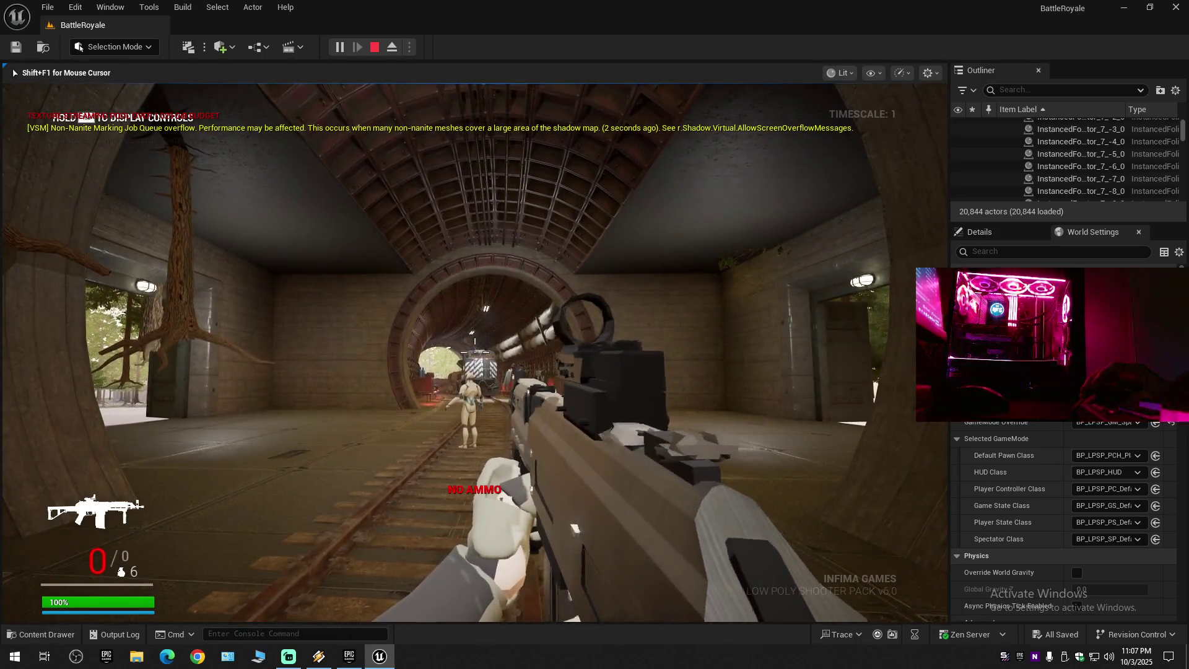
pyautogui.scroll(-1, 475, 351)
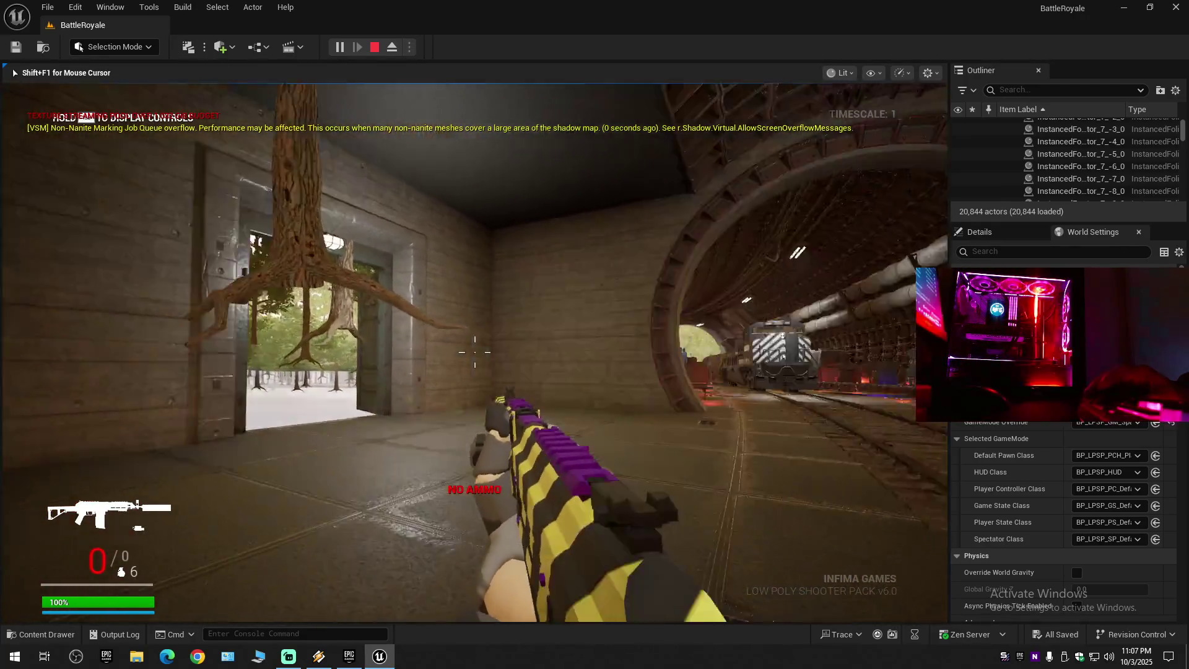
# Step: Walk up to the doorway leading out to the trees
pyautogui.press('w')
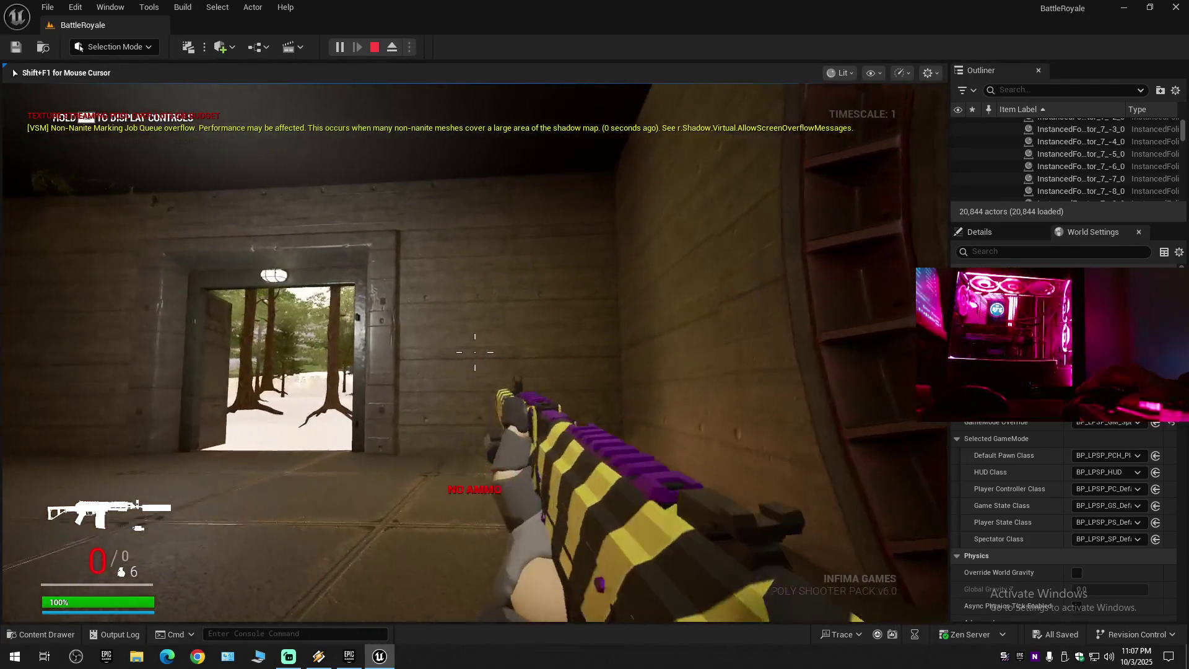
pyautogui.press('w')
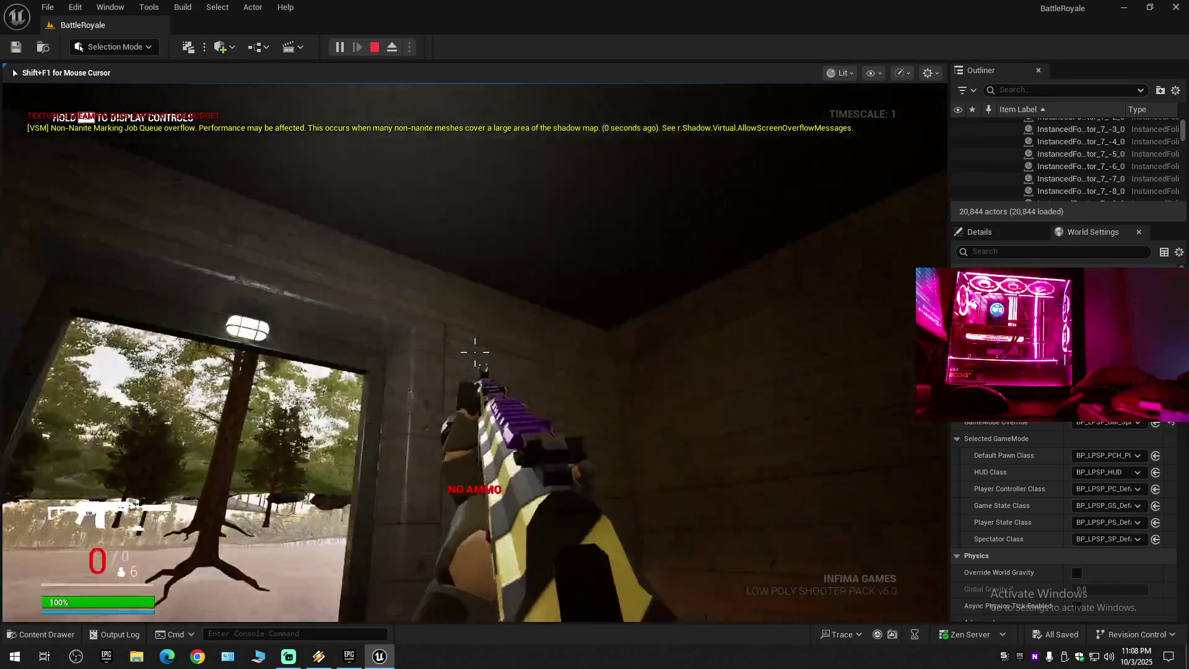
pyautogui.moveTo(474, 352)
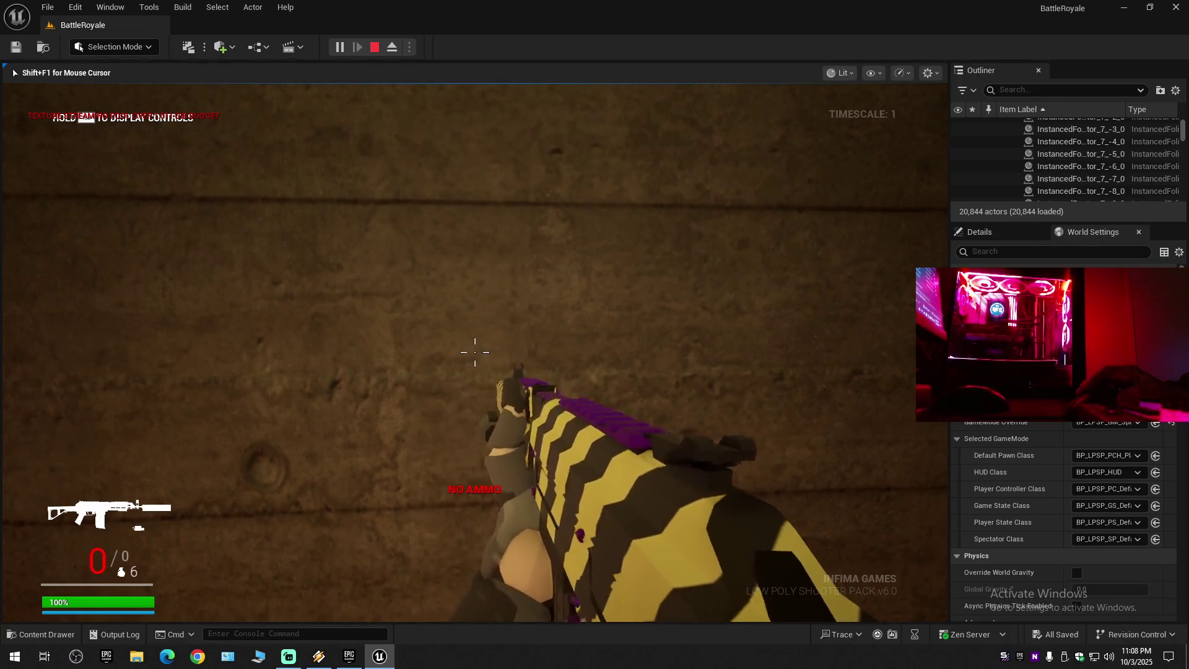
pyautogui.rightClick(474, 352)
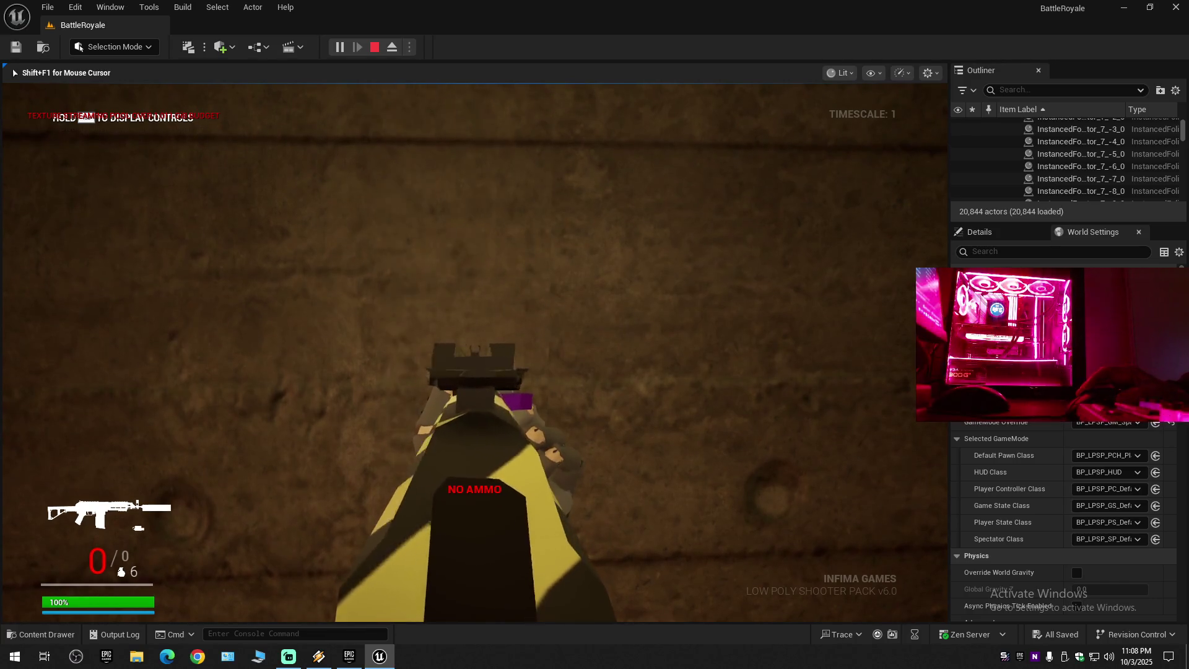
pyautogui.rightClick(474, 351)
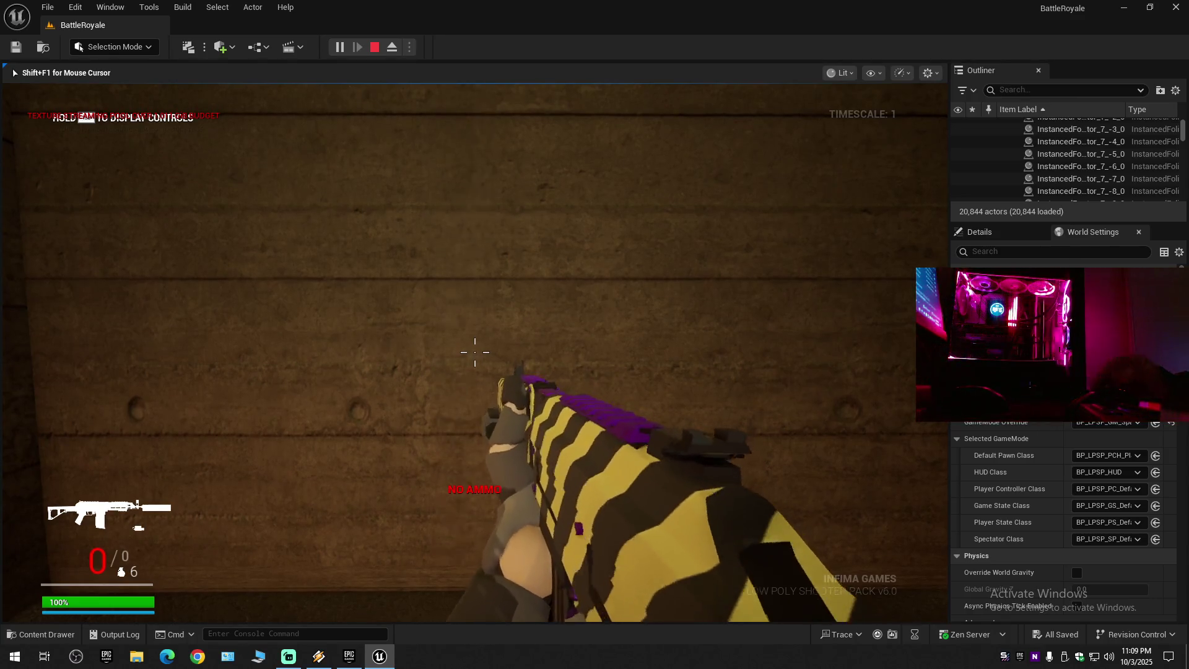
pyautogui.rightClick(475, 351)
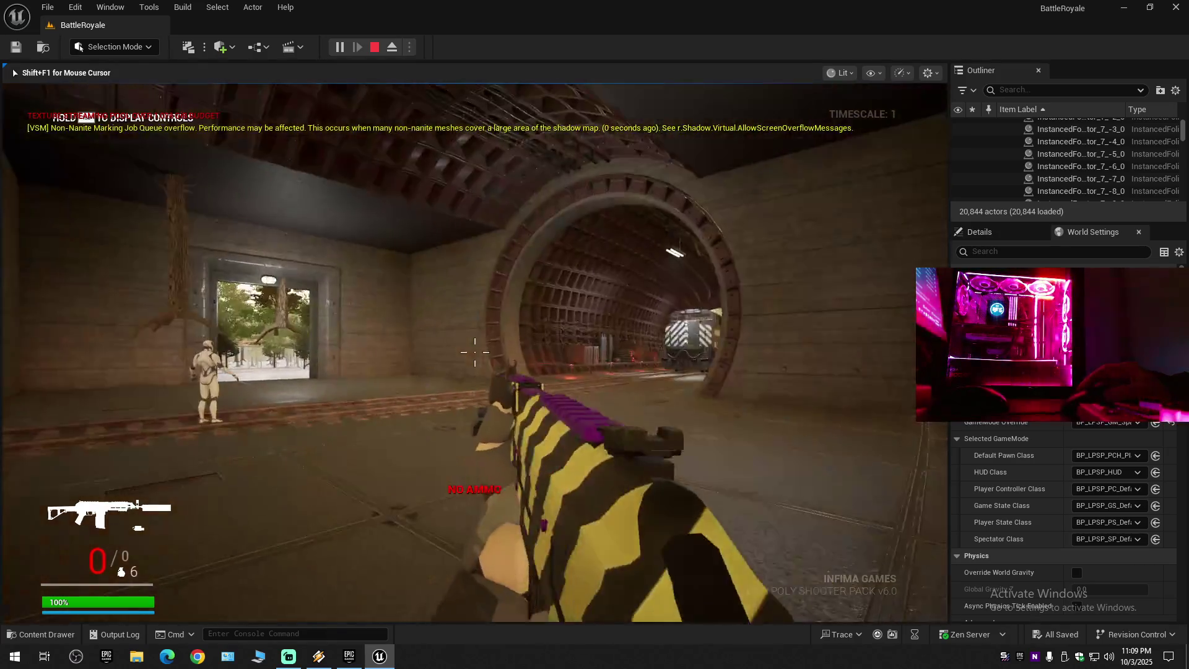
# Step: Walk toward the daylit tunnel doorway, then stop the Play-In-Editor session with Esc
pyautogui.rightClick(475, 351)
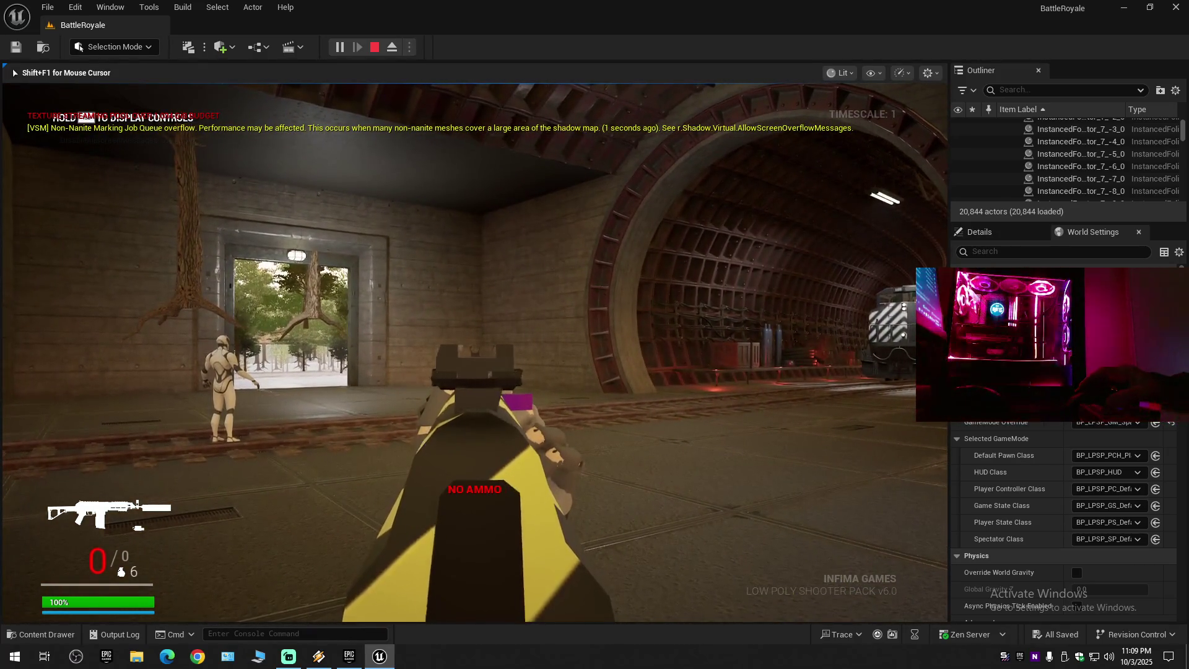
pyautogui.rightClick(475, 352)
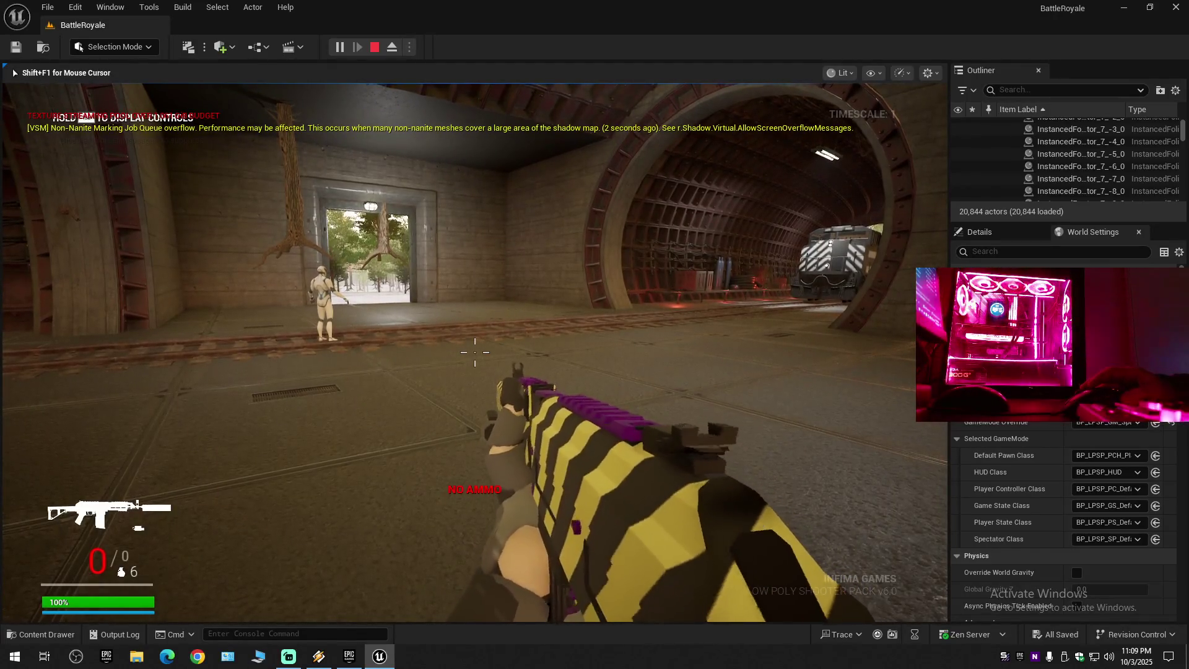
pyautogui.press('w')
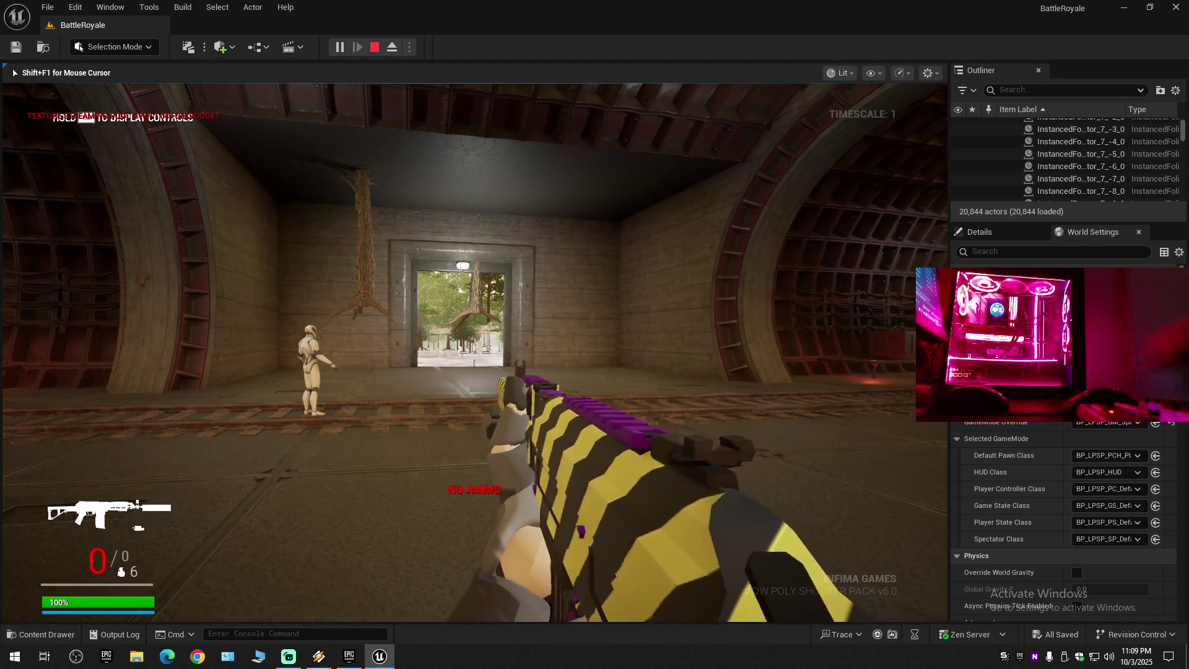
pyautogui.moveTo(475, 352)
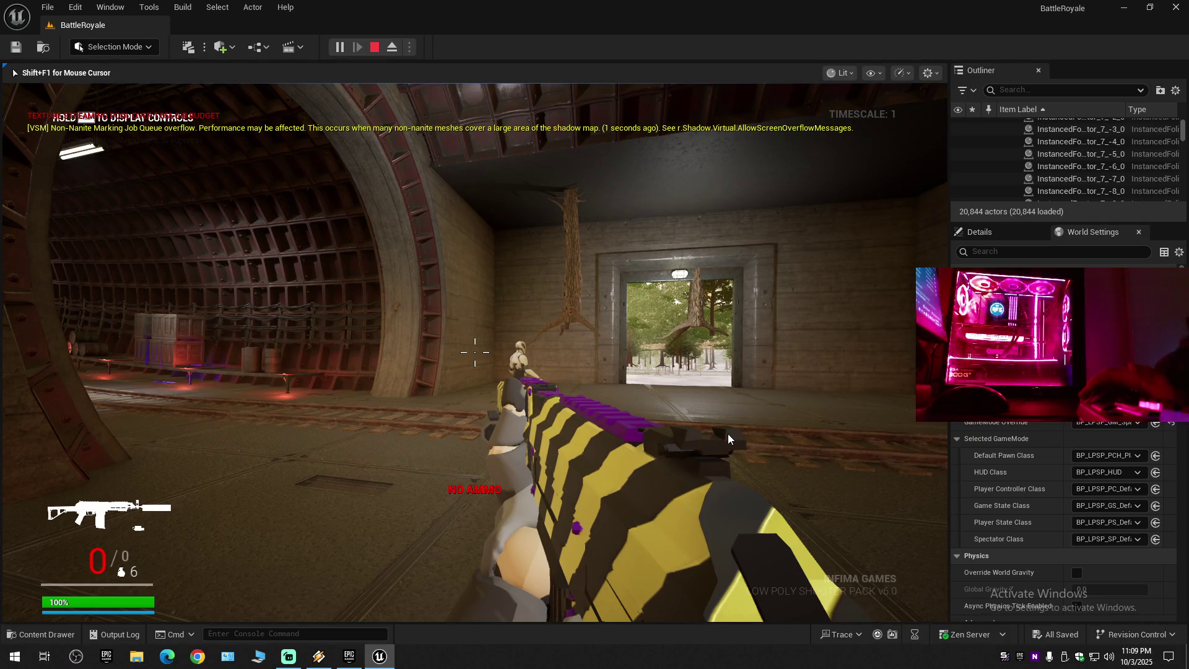
pyautogui.press('Escape')
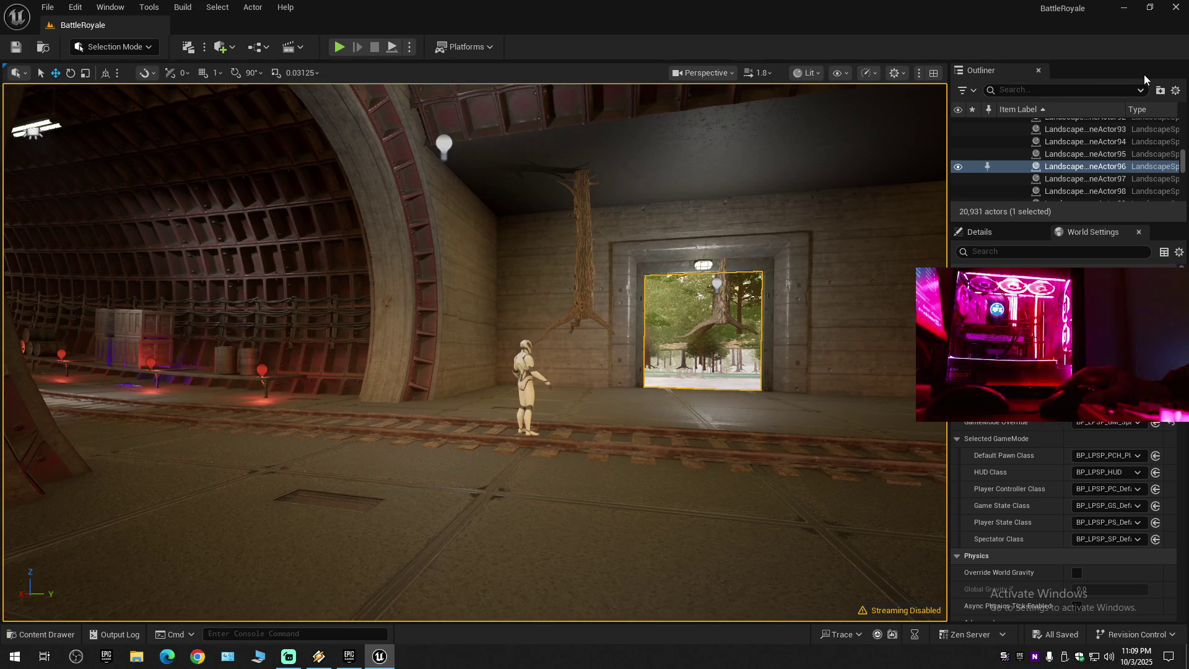
# Step: Collapse the Outliner and expand BattleRoyale (Editor) to list folders like Army Base and BP Trees
pyautogui.click(1175, 91)
pyautogui.click(1079, 152)
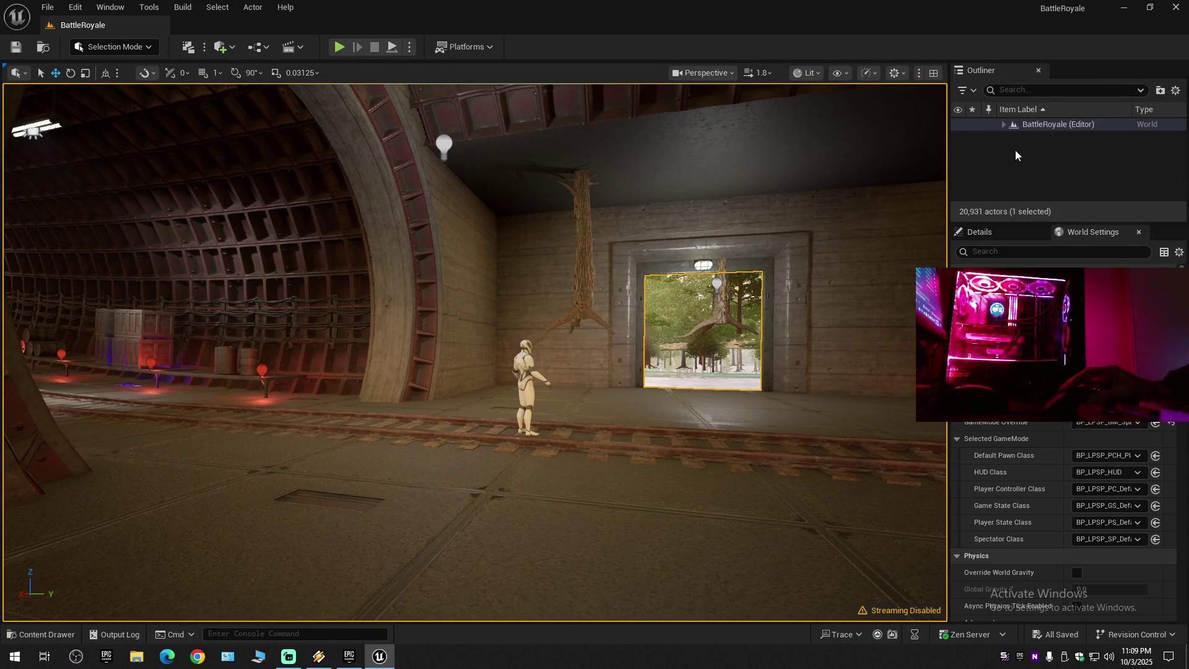
pyautogui.click(1005, 125)
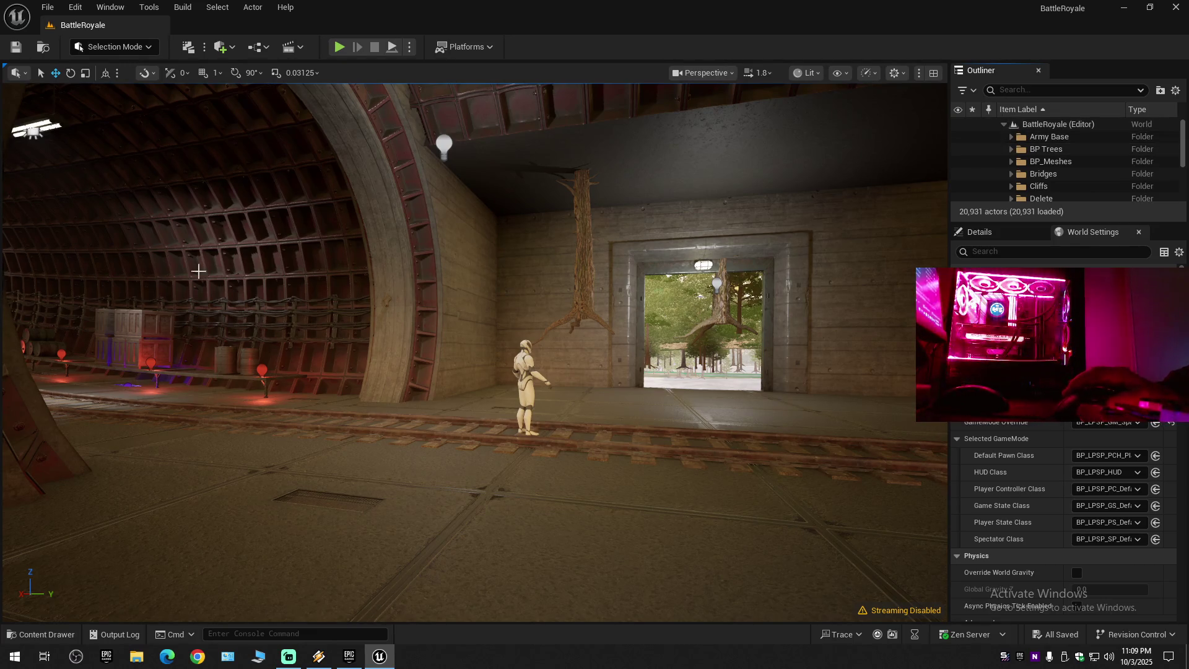
# Step: Open Project Settings from the Edit menu, landing on the Description page
pyautogui.click(133, 48)
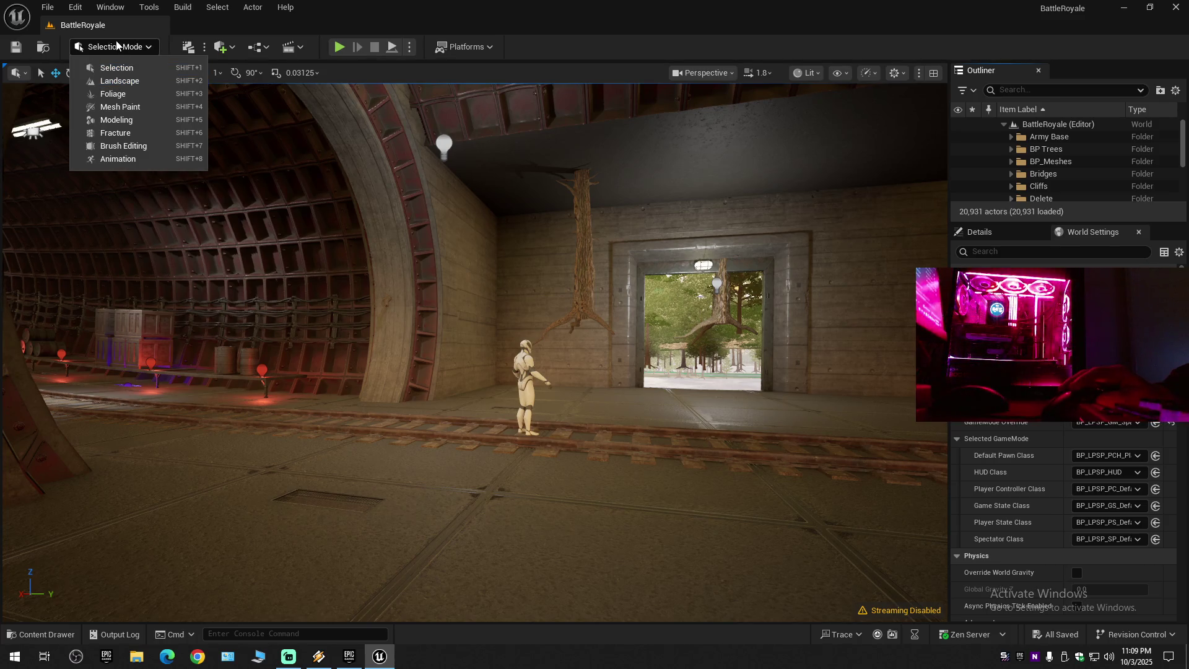
pyautogui.click(113, 42)
pyautogui.click(75, 7)
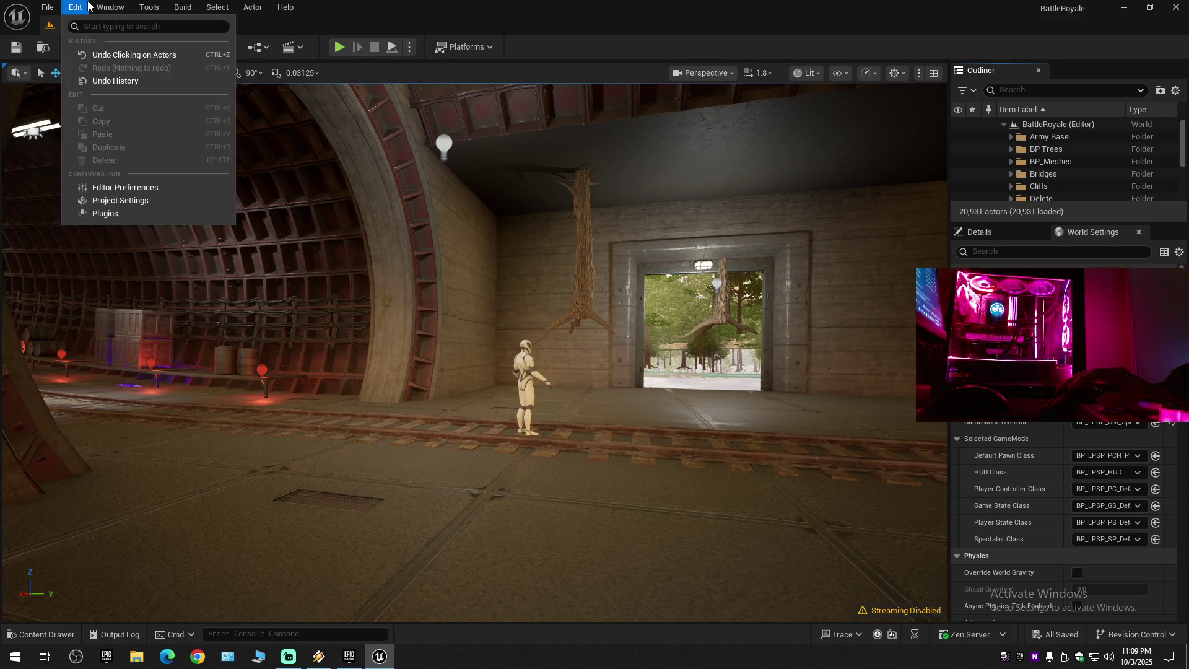
pyautogui.click(110, 205)
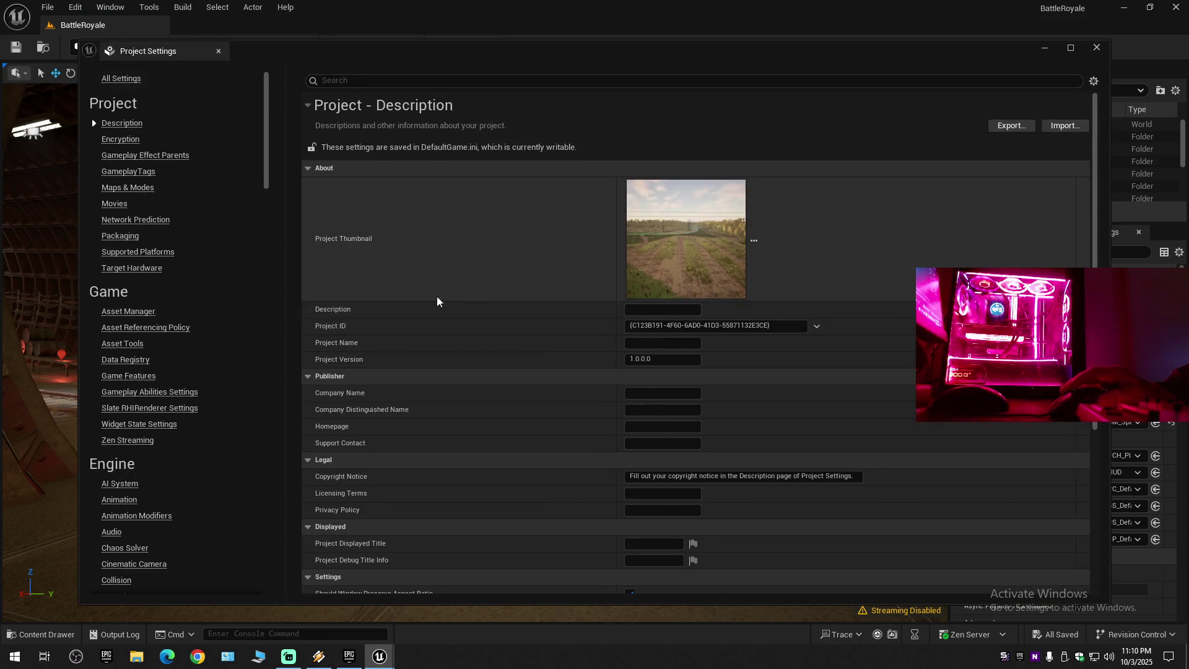
# Step: Open the default pawn class BP_LPSP_PCH_Player from Maps & Modes in its blueprint editor
pyautogui.click(122, 189)
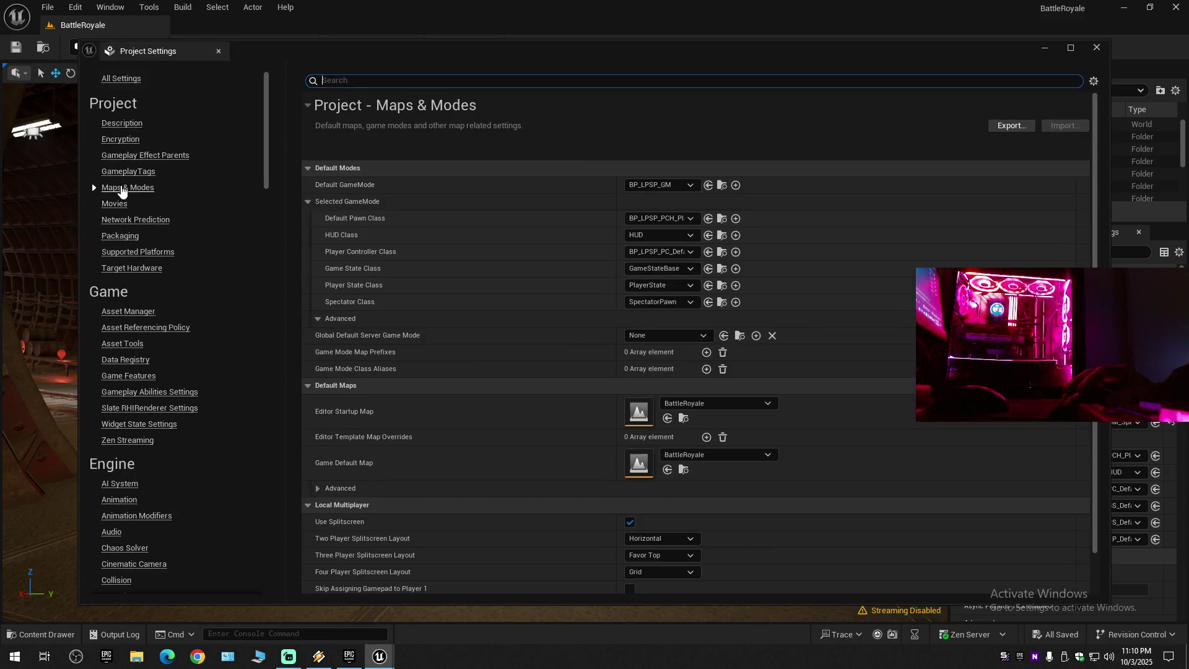
pyautogui.click(722, 219)
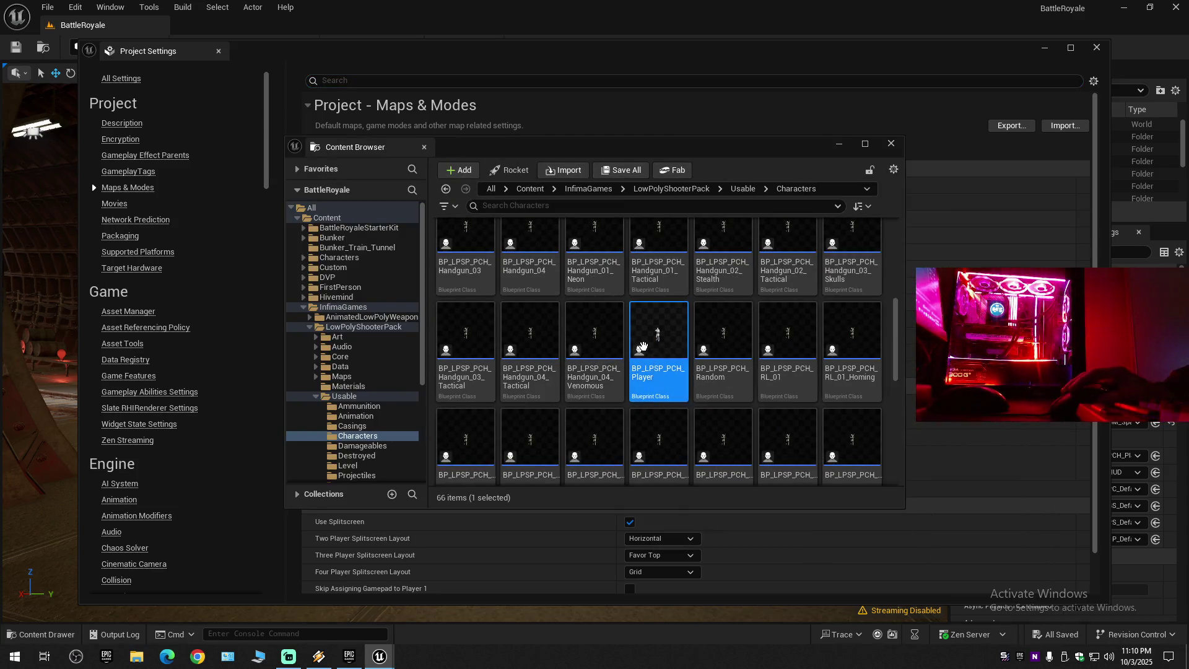
pyautogui.doubleClick(645, 352)
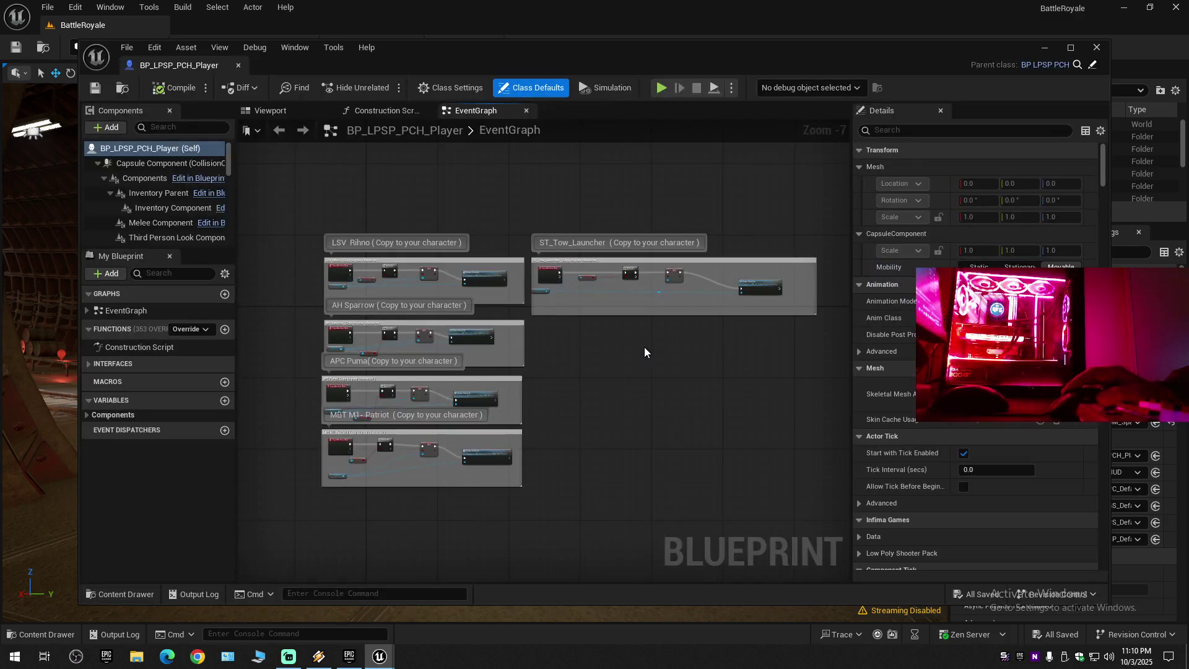
# Step: Show the BP_LPSP_PCH_Player Viewport preview and zoom to frame the full armed mannequin
pyautogui.click(270, 111)
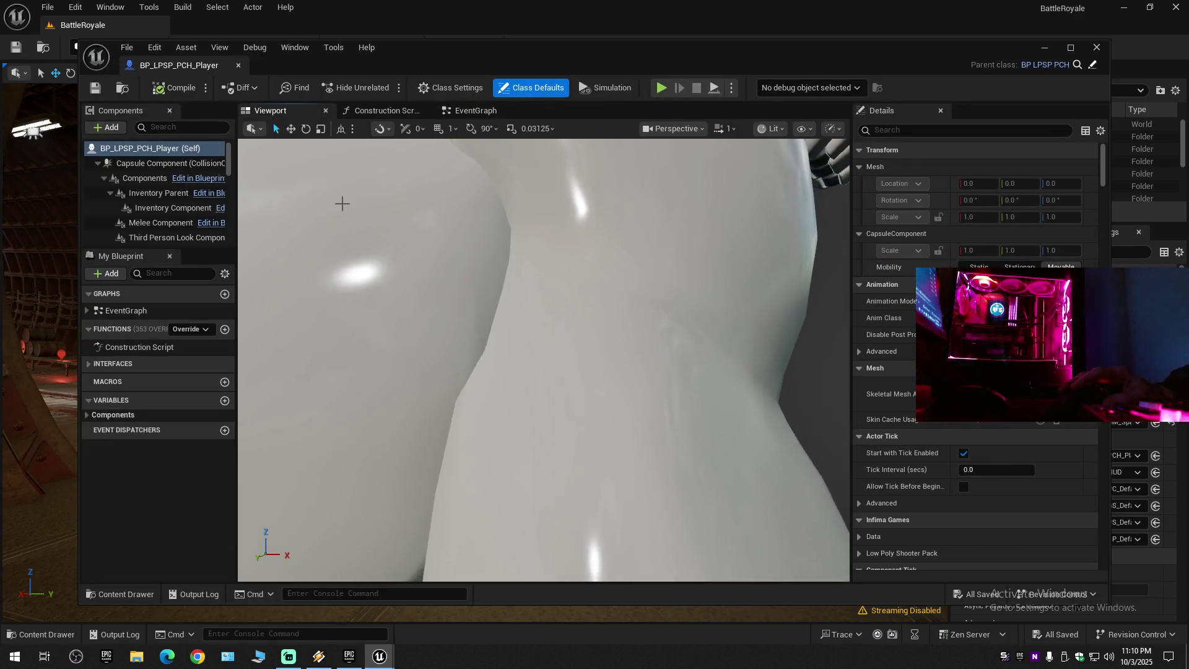
pyautogui.scroll(-2, 544, 359)
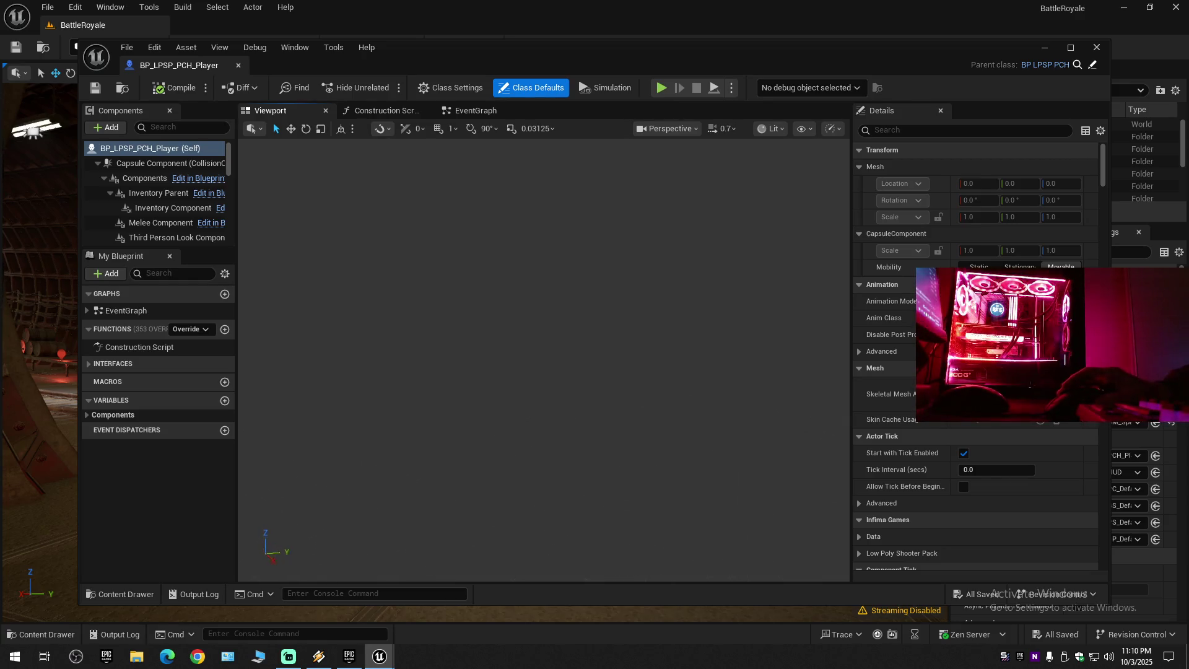
pyautogui.click(239, 65)
pyautogui.doubleClick(663, 351)
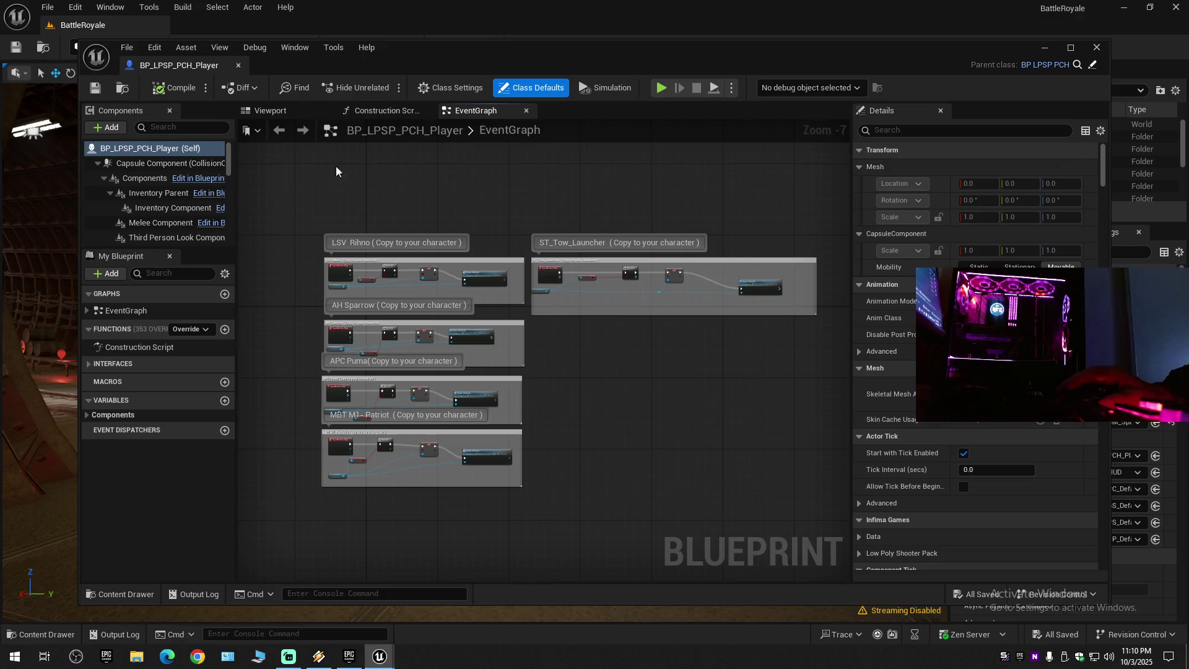
pyautogui.click(270, 111)
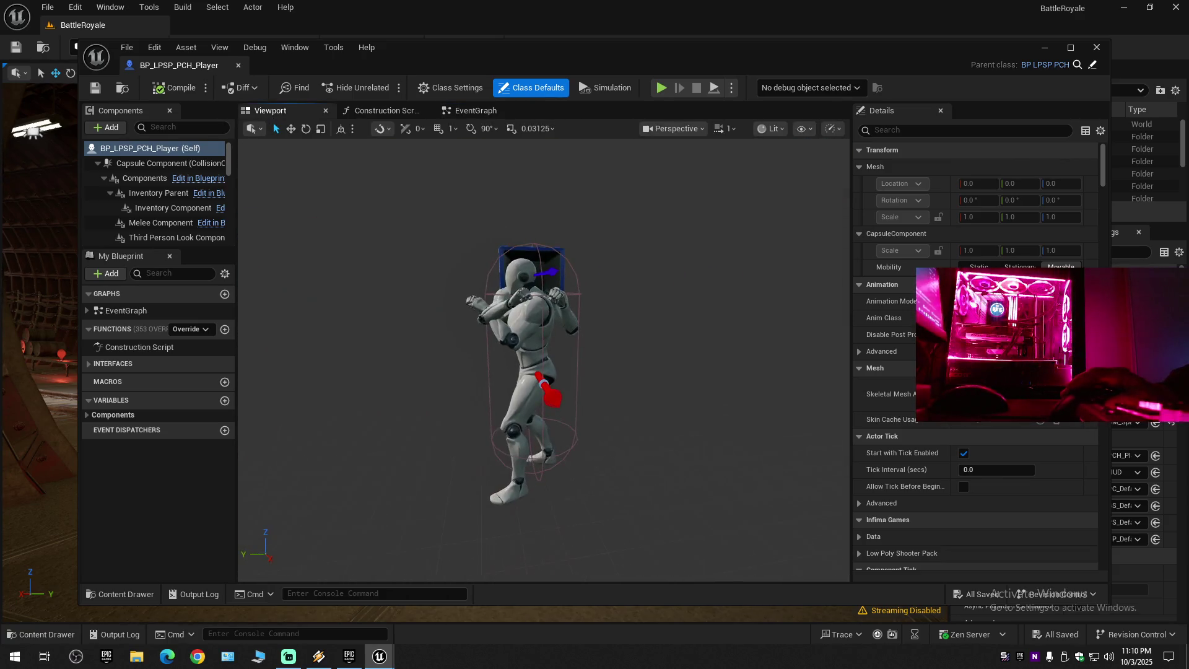
pyautogui.scroll(-2, 544, 359)
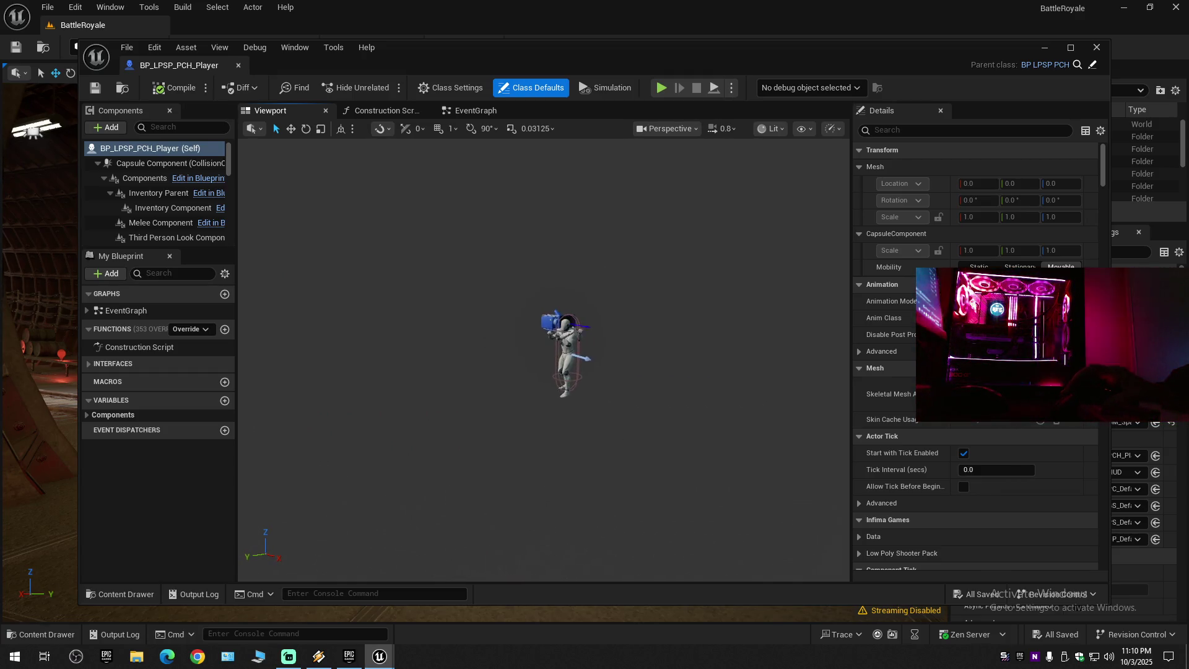
pyautogui.scroll(3, 544, 353)
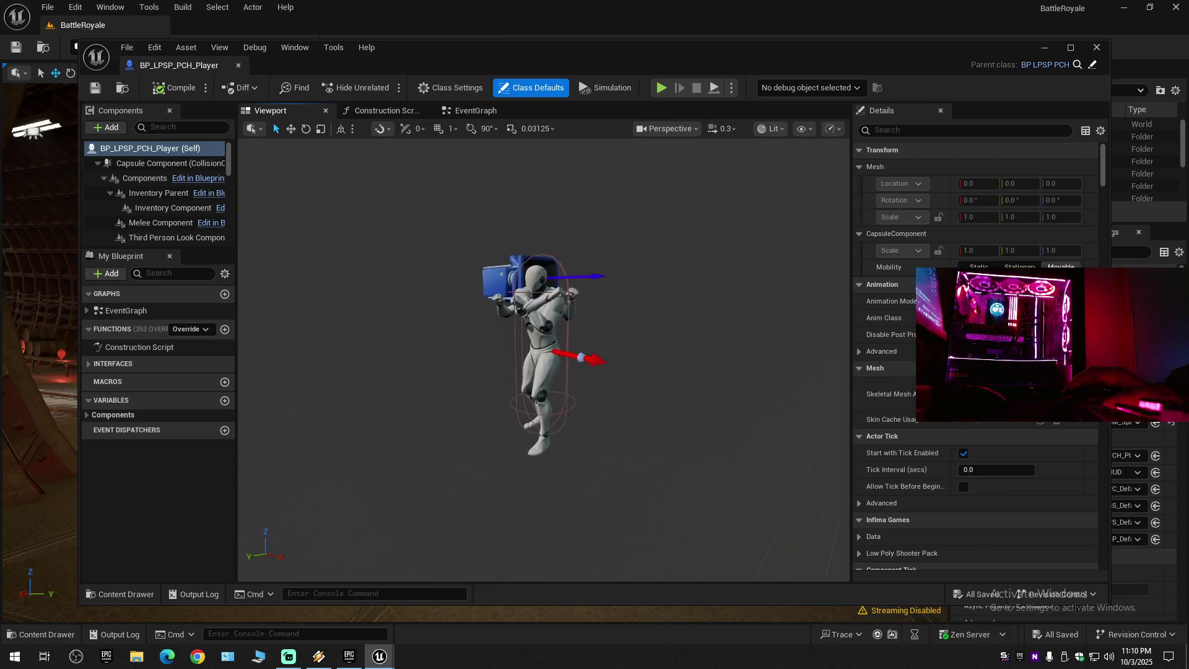
pyautogui.scroll(-2, 544, 372)
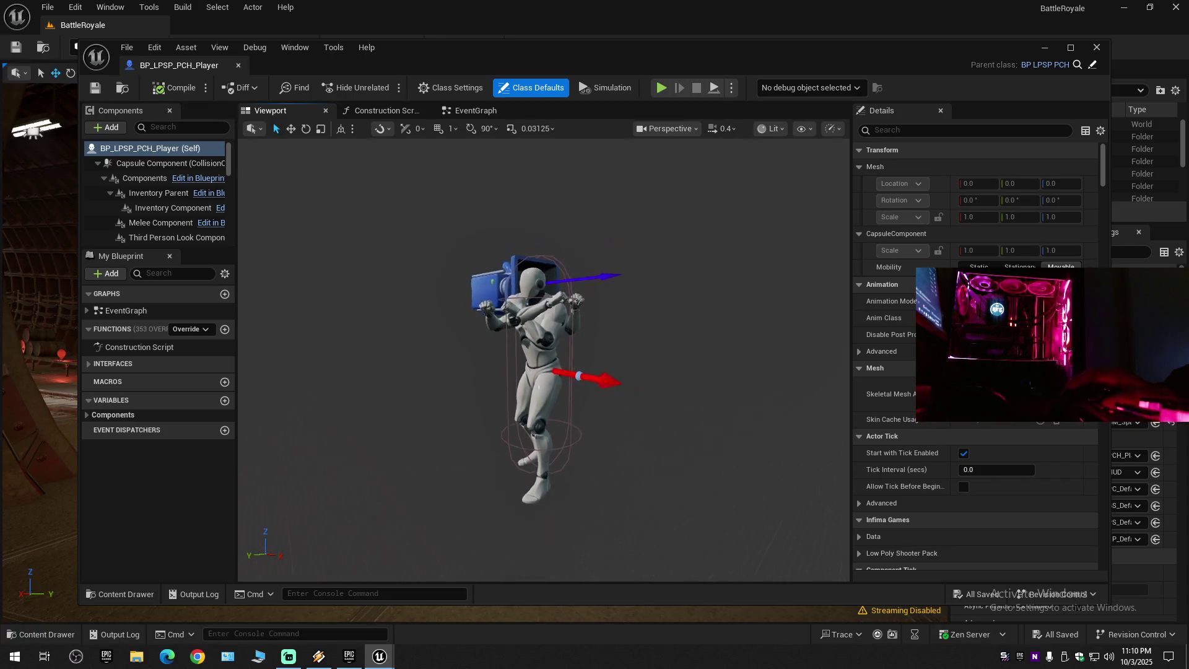
pyautogui.scroll(-2, 544, 371)
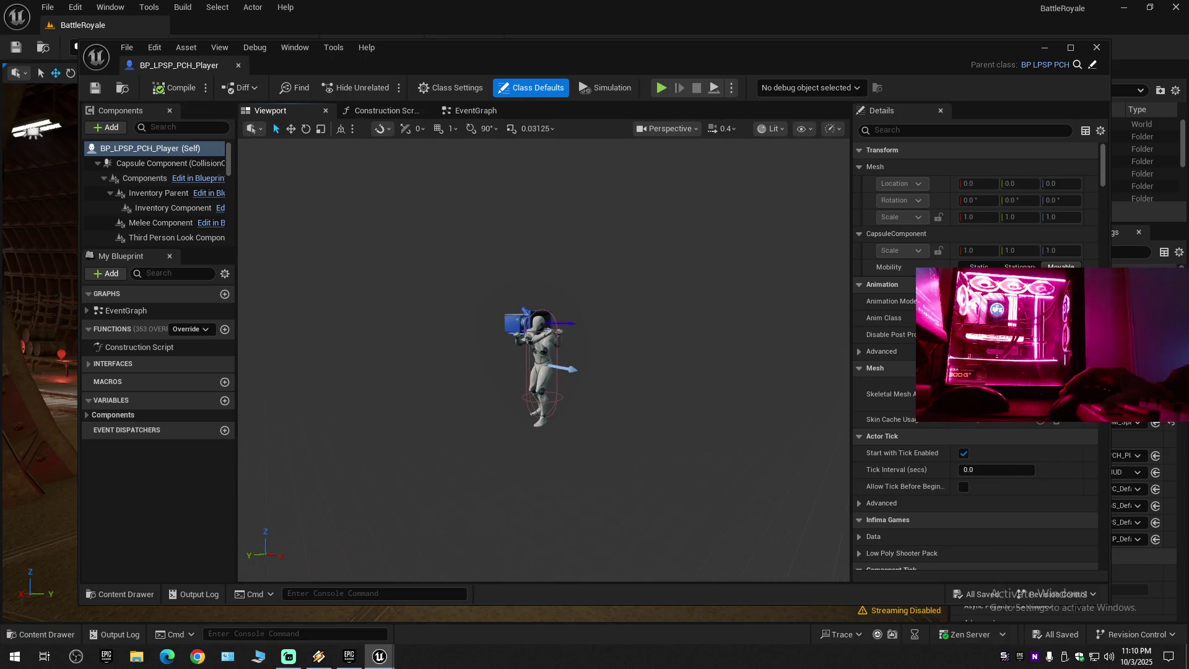
pyautogui.scroll(3, 544, 372)
pyautogui.scroll(5, 518, 377)
pyautogui.scroll(-4, 518, 377)
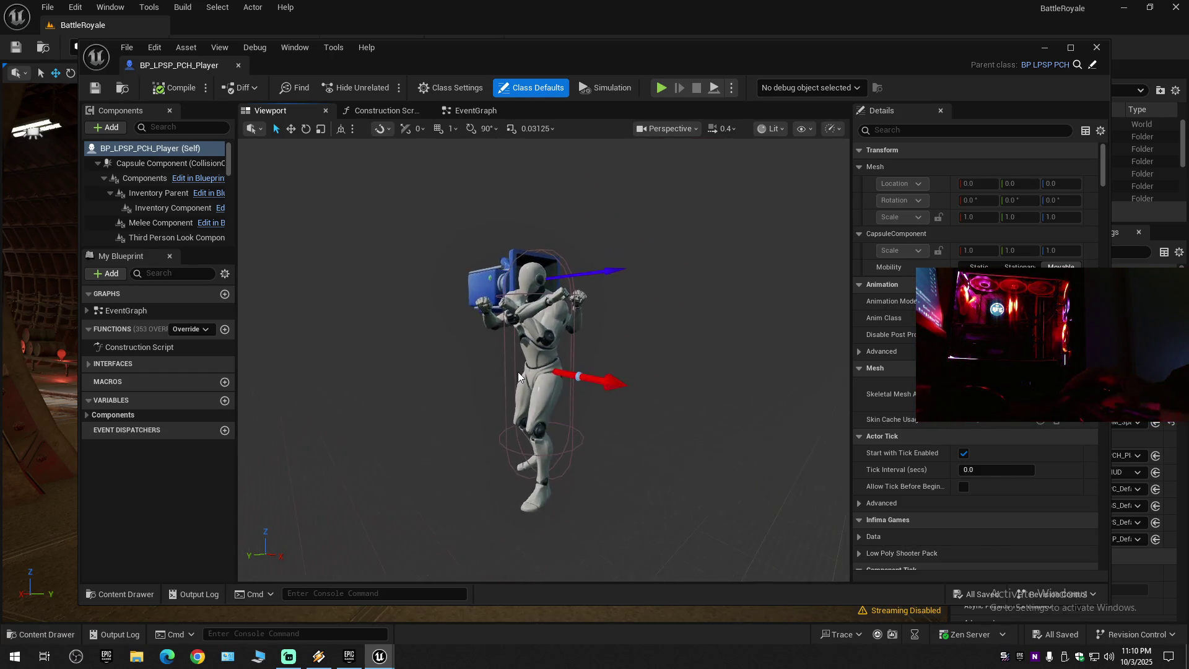
# Step: Inspect the direction arrows, then the Melee Component, Mesh and Spring Arm components' details
pyautogui.click(599, 389)
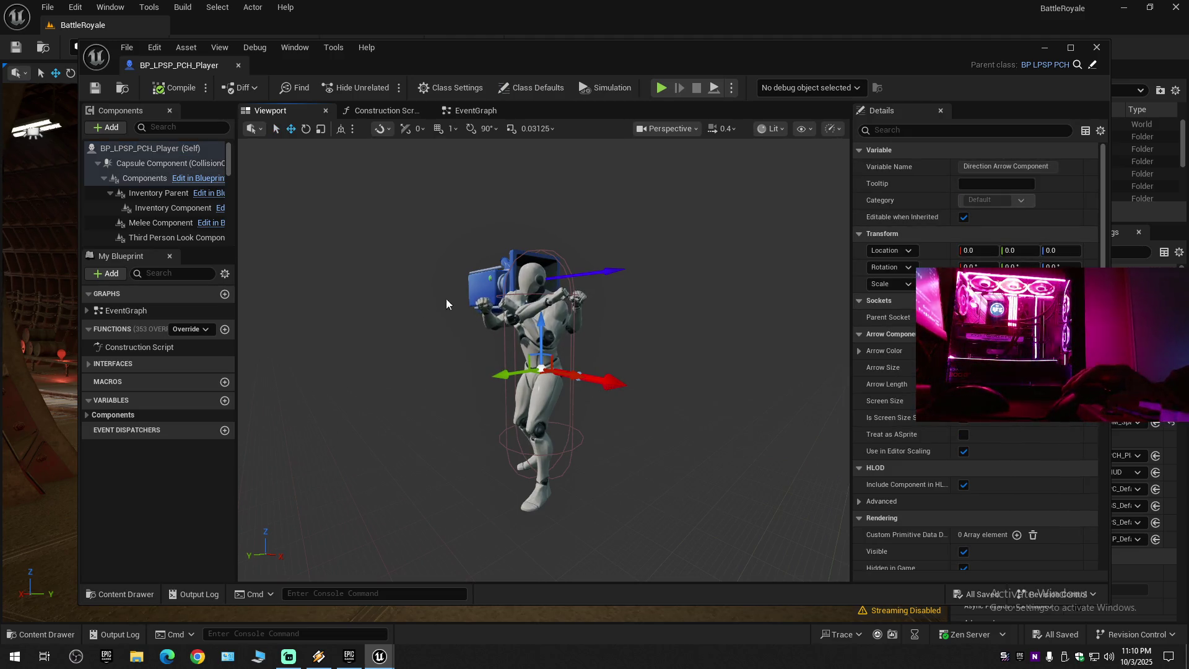
pyautogui.click(578, 276)
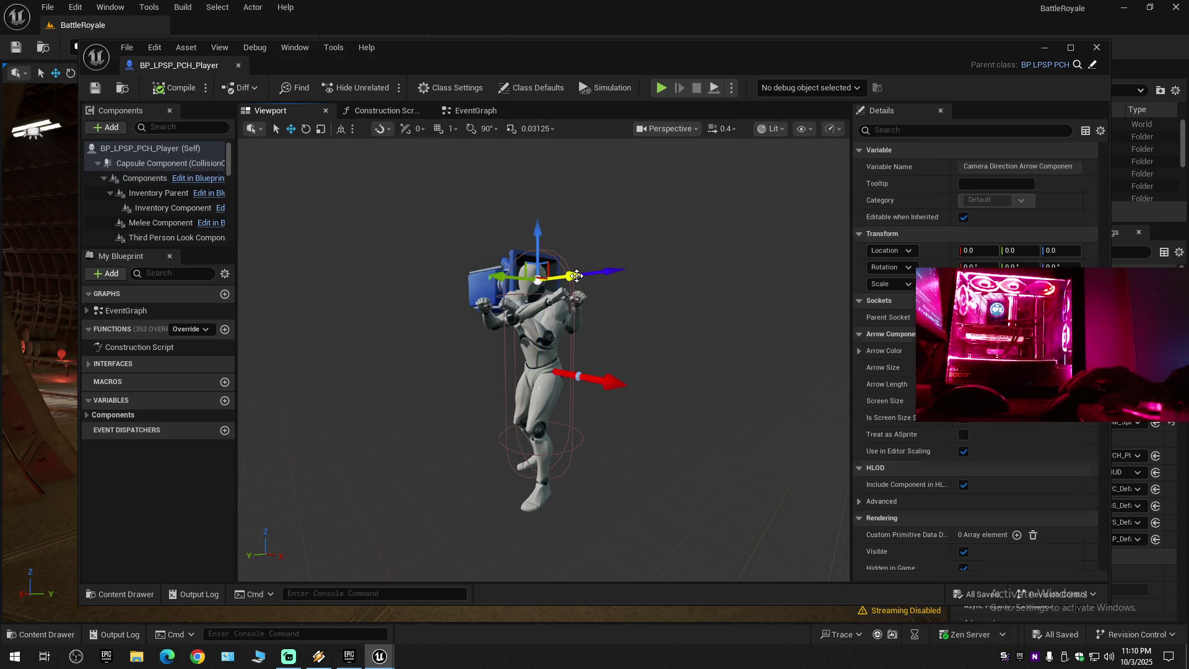
pyautogui.click(596, 376)
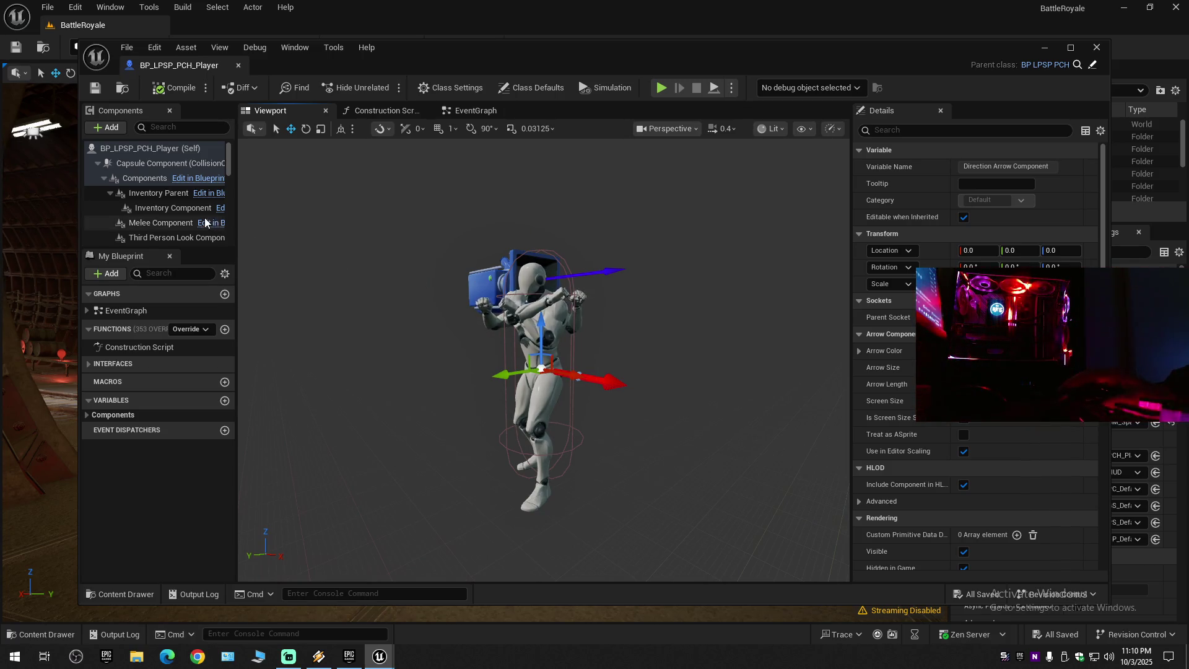
pyautogui.scroll(-1, 185, 232)
pyautogui.click(177, 204)
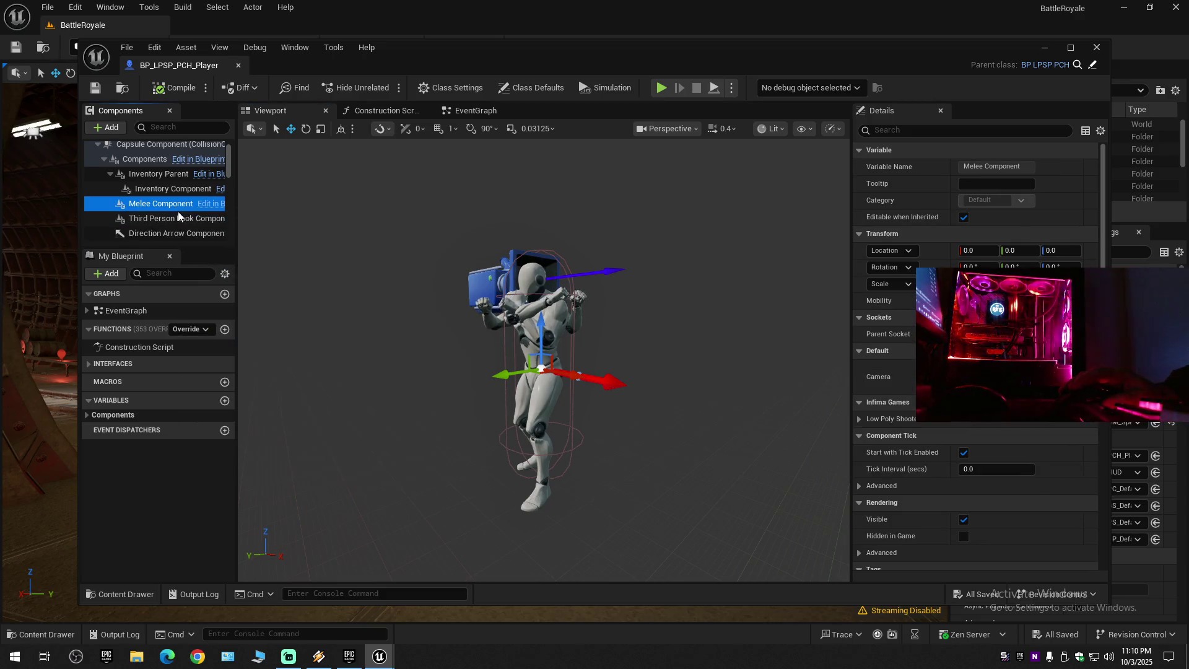
pyautogui.scroll(-4, 180, 217)
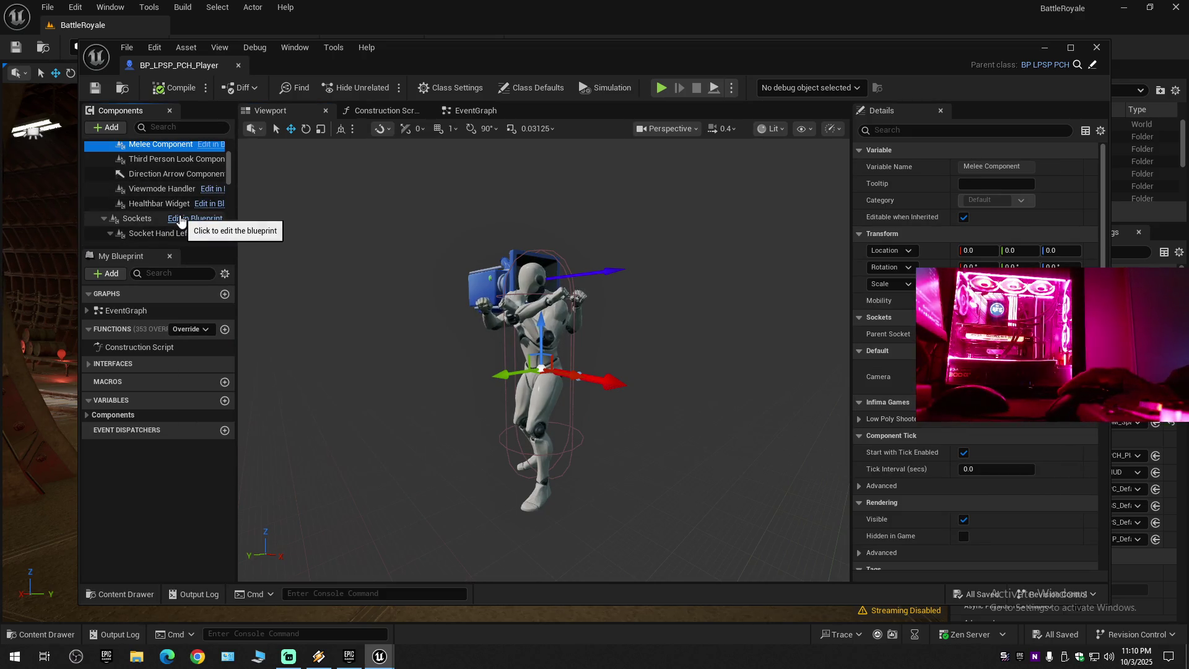
pyautogui.scroll(-5, 180, 214)
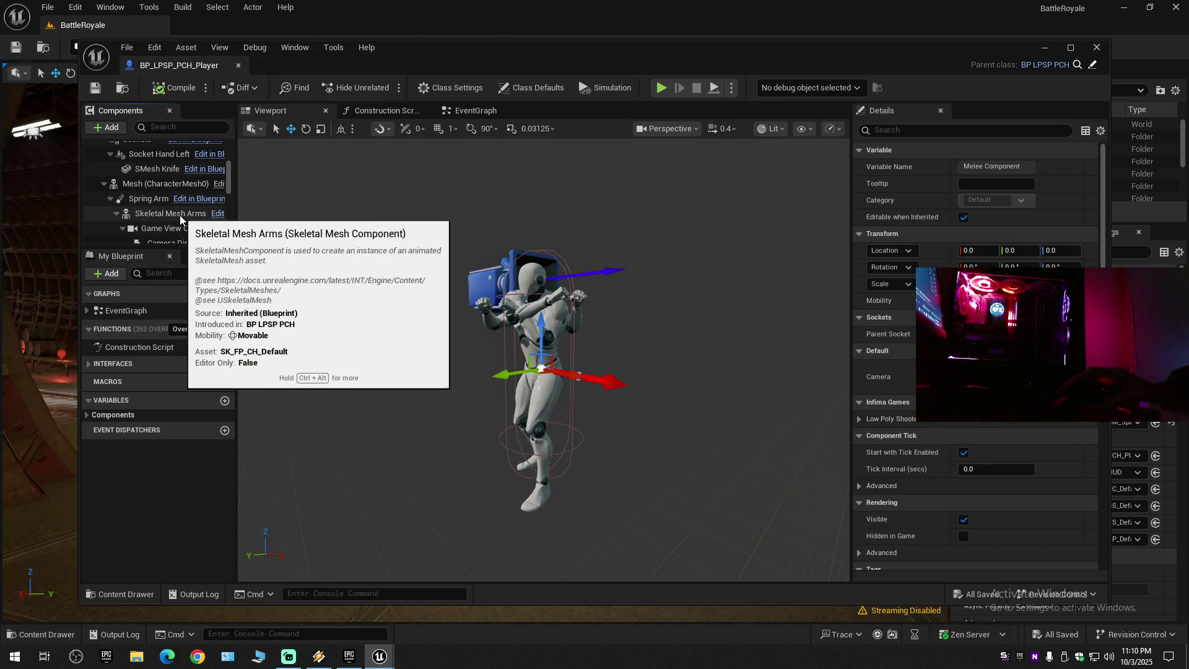
pyautogui.click(170, 183)
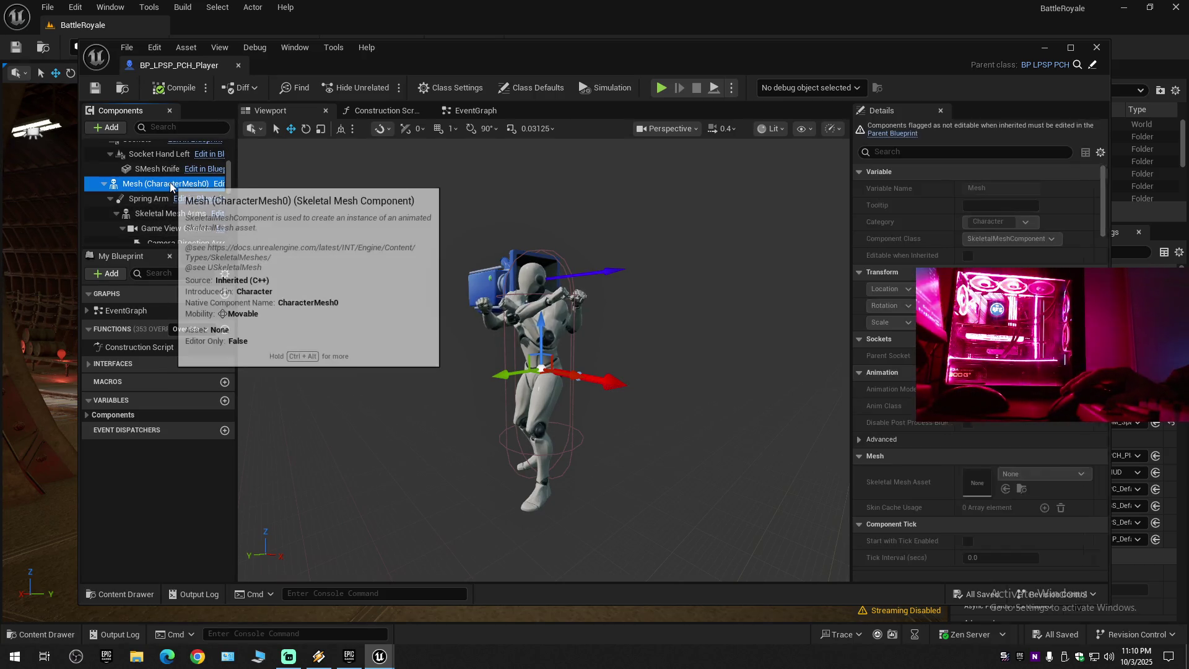
pyautogui.scroll(-3, 166, 213)
pyautogui.click(151, 157)
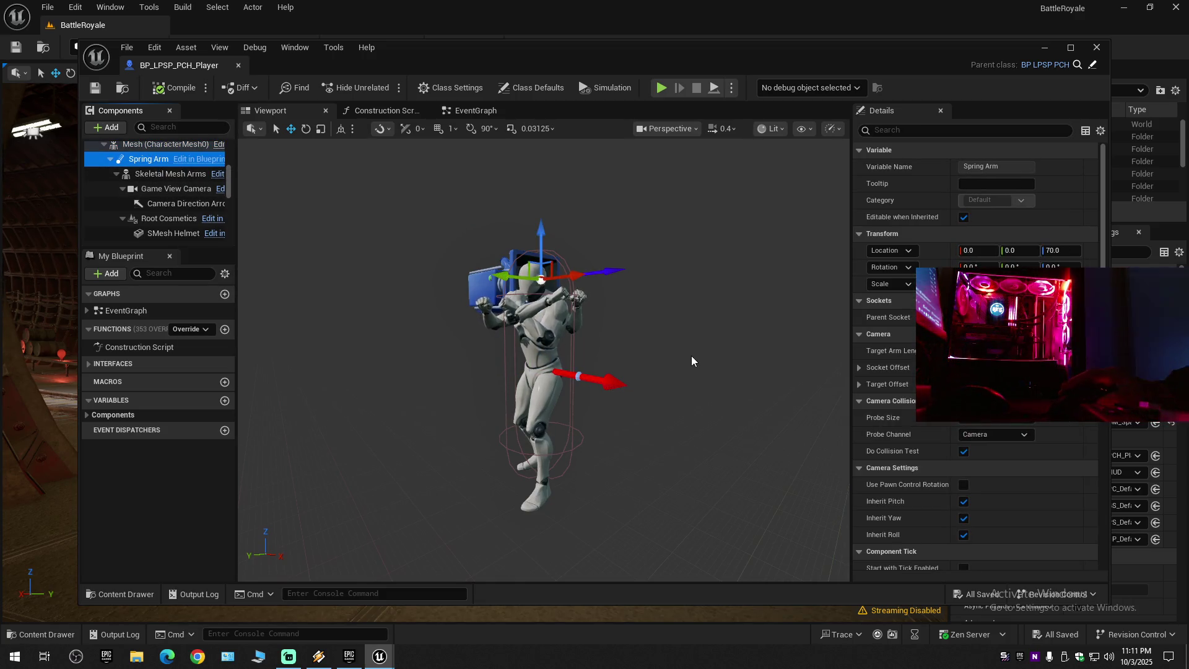
# Step: Drag the direction arrow along X, undo it back to 0, 0, 0, and save the blueprint
pyautogui.scroll(-5, 690, 357)
pyautogui.scroll(4, 637, 388)
pyautogui.scroll(5, 637, 388)
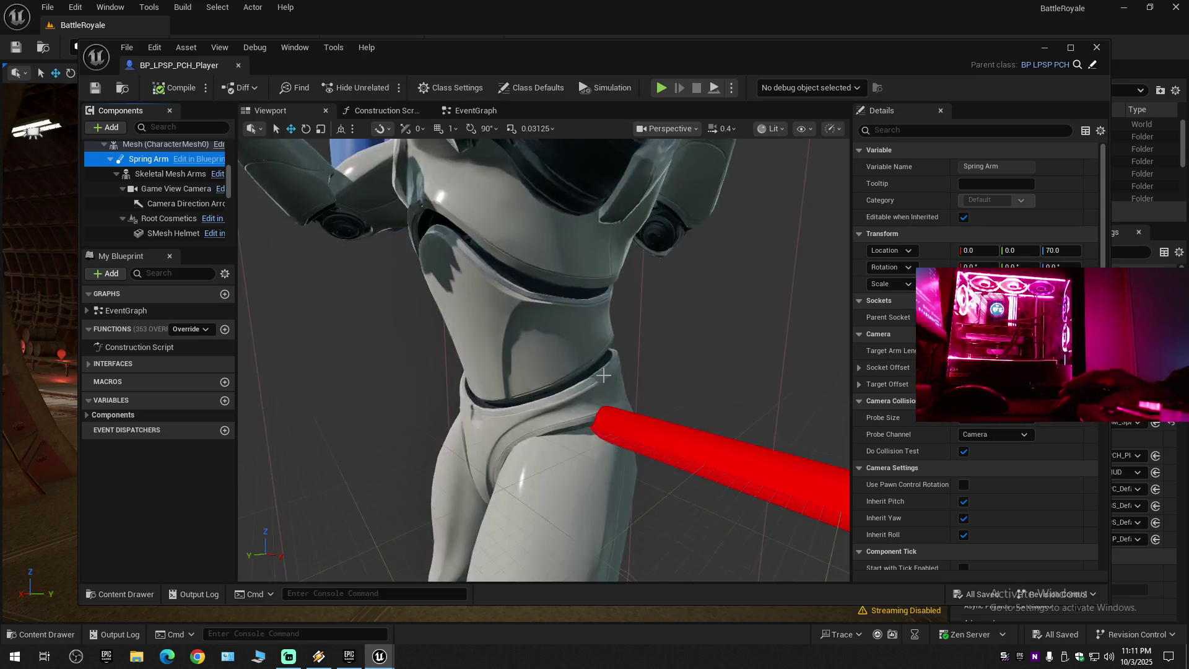
pyautogui.scroll(-3, 632, 402)
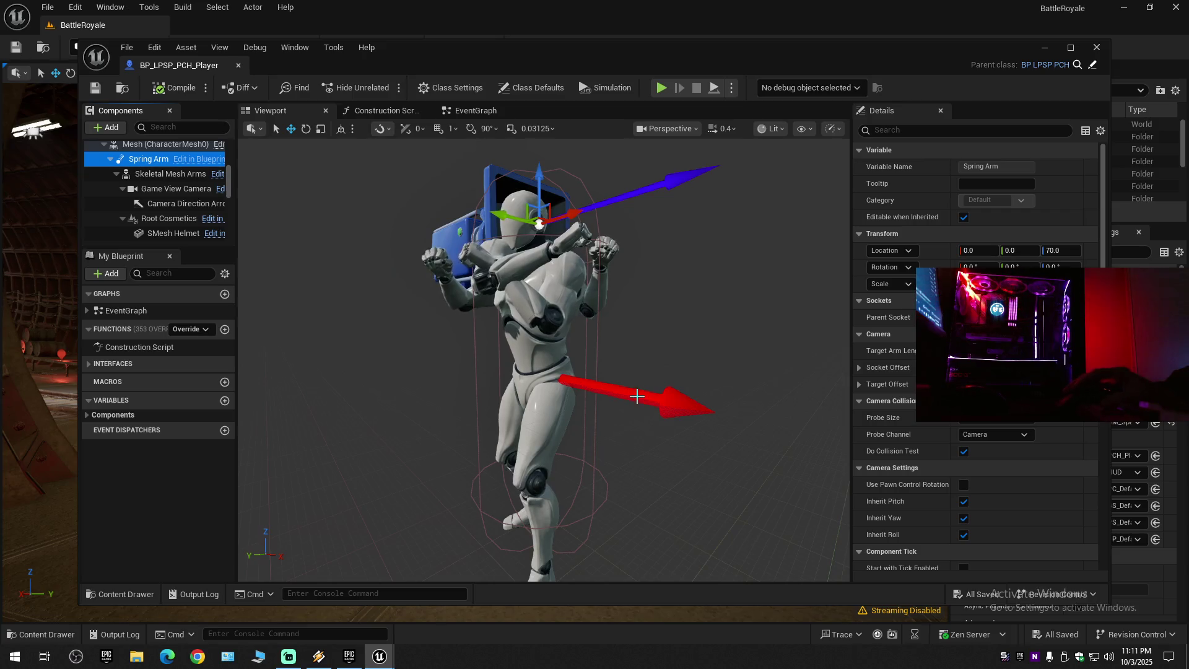
pyautogui.click(637, 396)
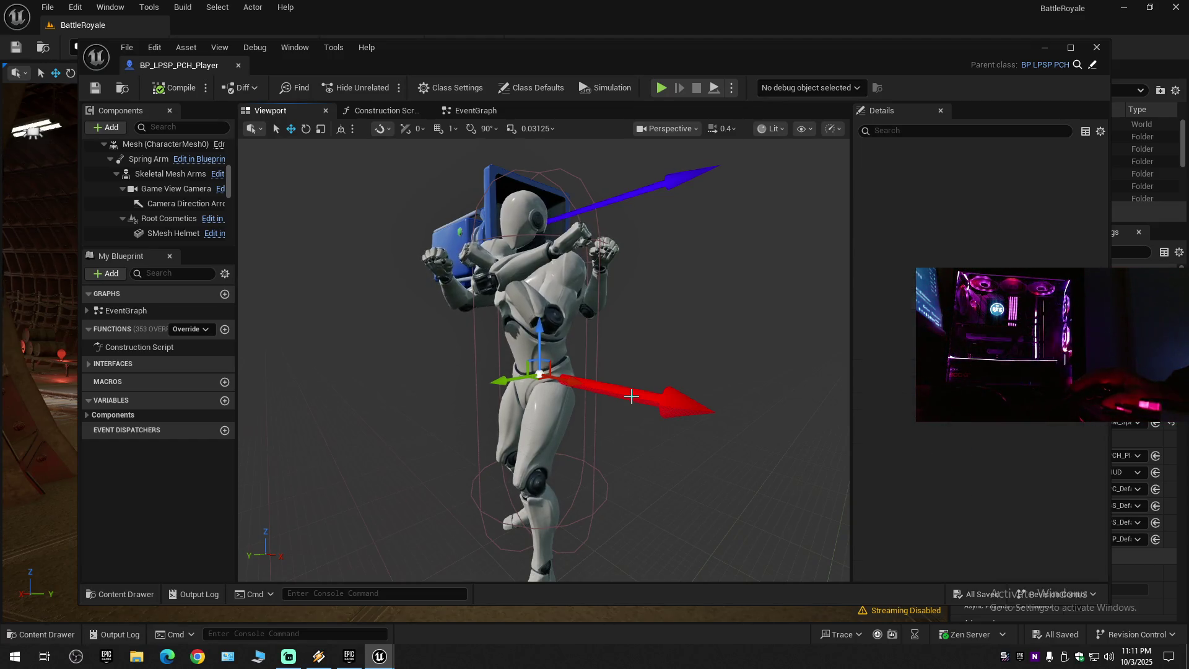
pyautogui.moveTo(580, 382)
pyautogui.mouseDown()
pyautogui.moveTo(726, 417)
pyautogui.moveTo(495, 402)
pyautogui.mouseUp()
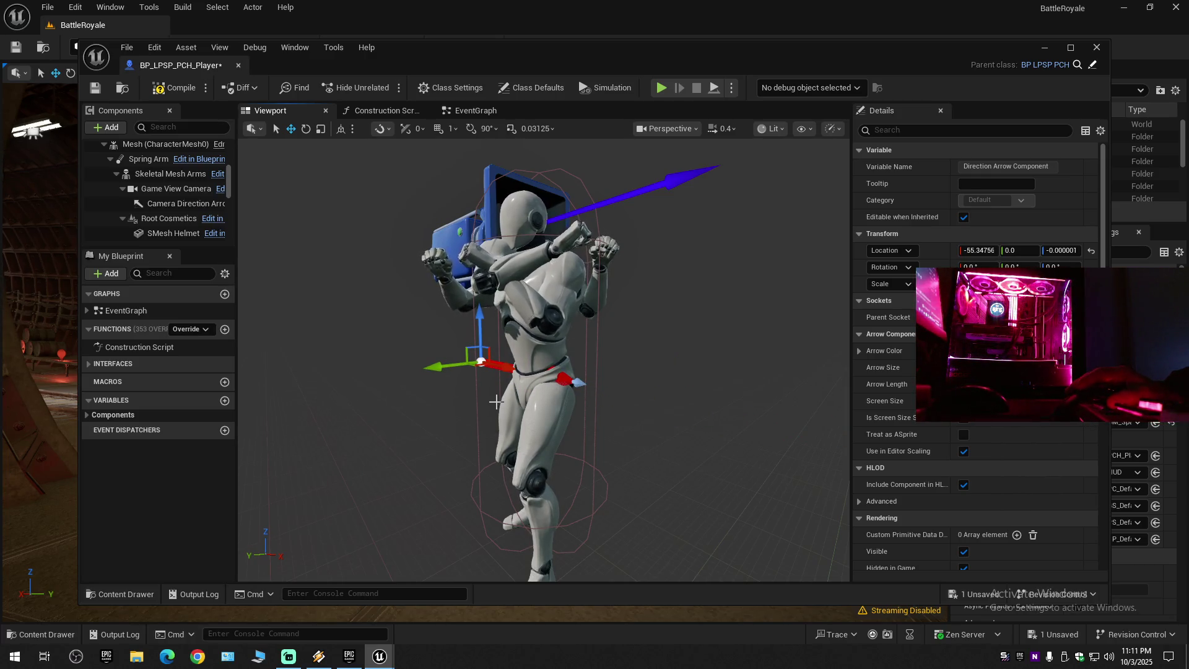
pyautogui.hotkey('ctrl', 'z')
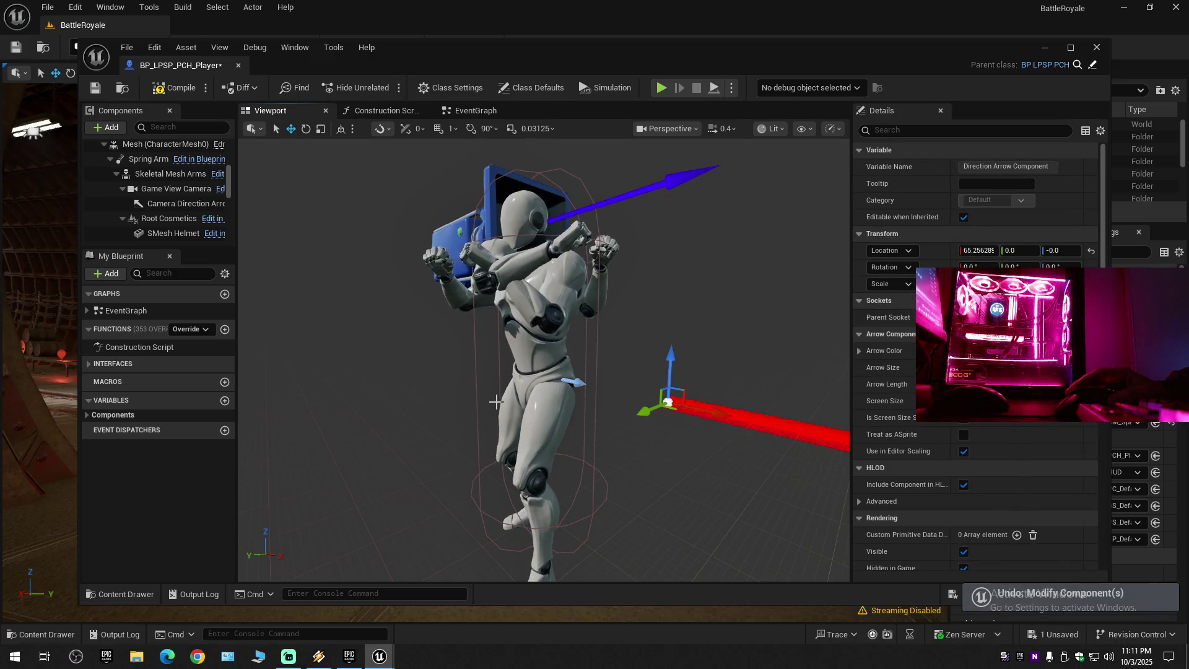
pyautogui.hotkey('ctrl', 'z')
pyautogui.hotkey('ctrl', 's')
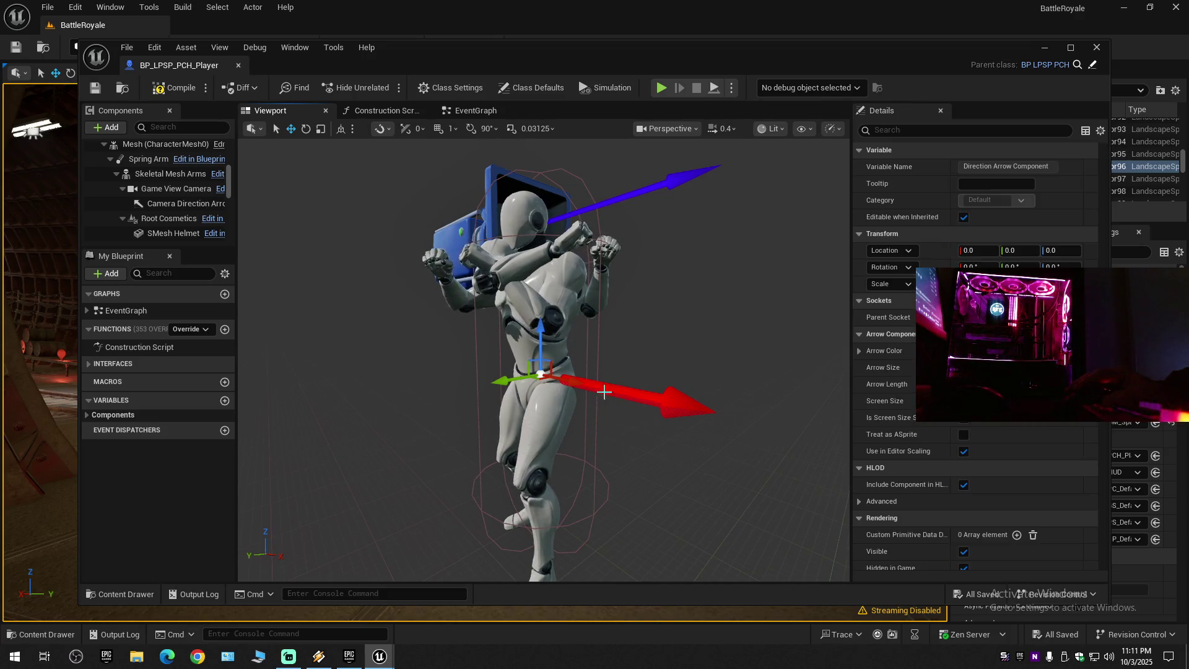
# Step: Undo a second trial arrow move, then select Skeletal Mesh Arms and the Full Body Character Mesh
pyautogui.moveTo(573, 380); pyautogui.dragTo(648, 406)
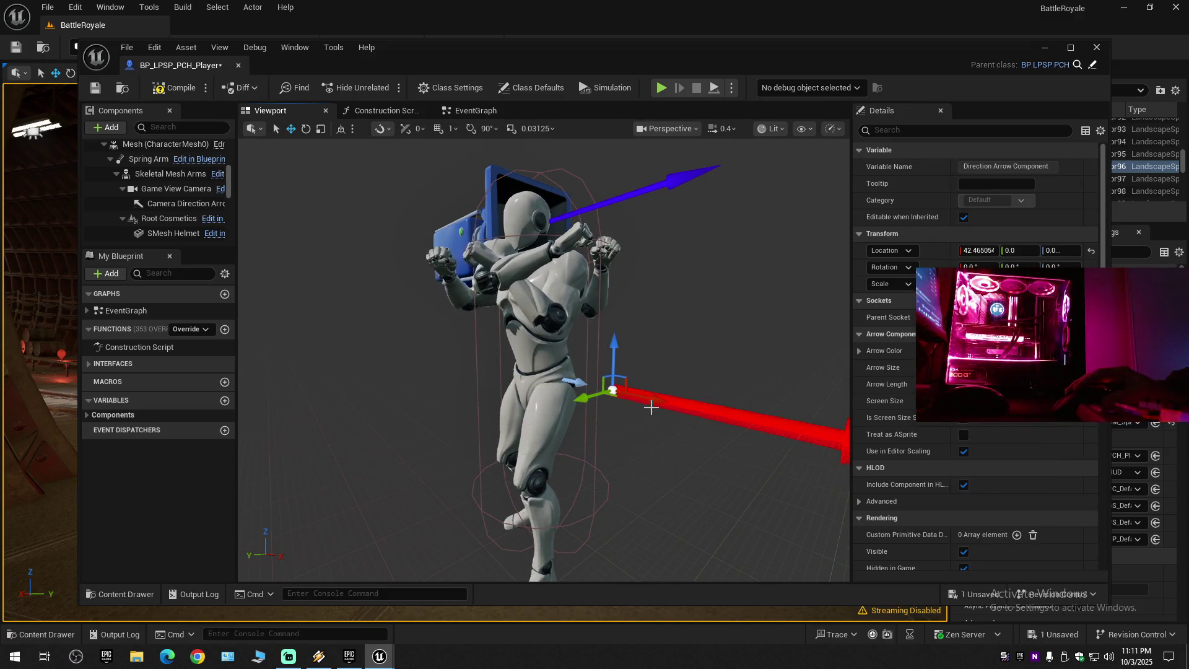
pyautogui.hotkey('ctrl', 'z')
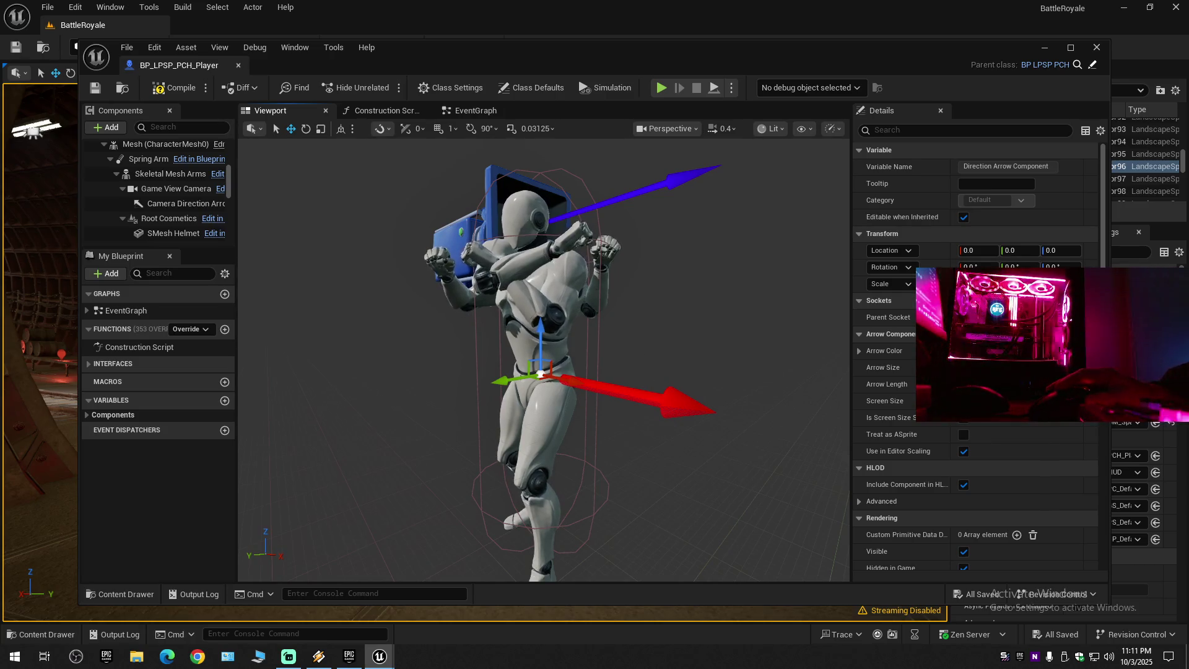
pyautogui.click(548, 255)
pyautogui.click(553, 313)
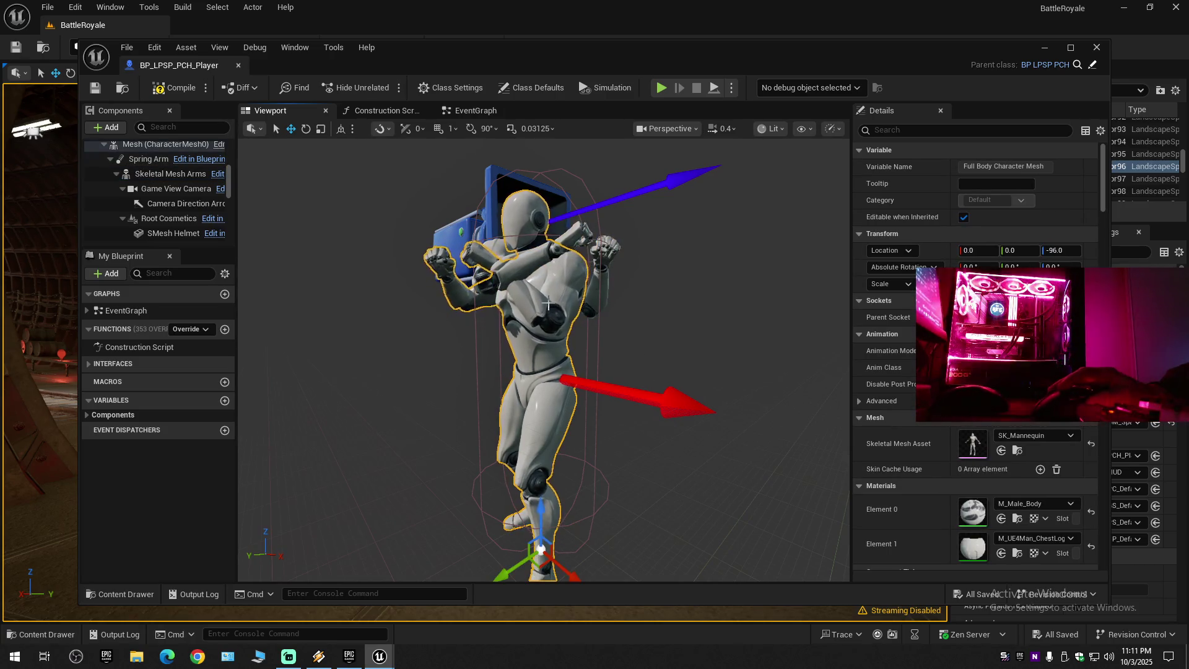
# Step: Review the Skeletal Mesh Arms details, then close the BP_LPSP_PCH_Player blueprint editor
pyautogui.click(542, 259)
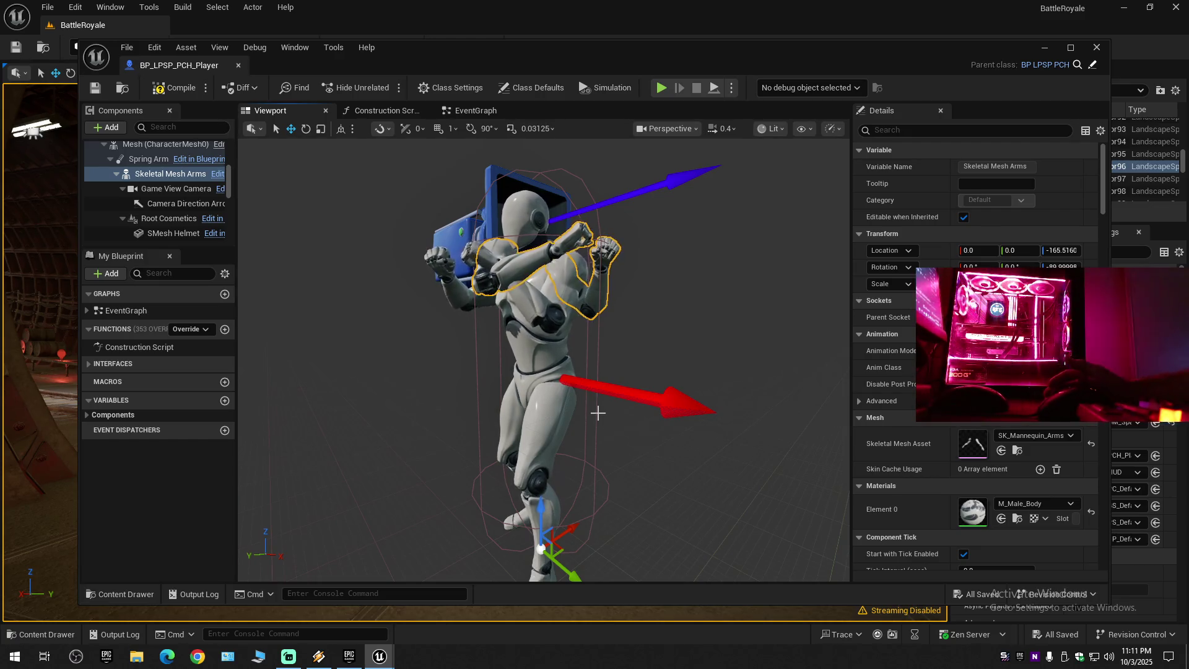
pyautogui.scroll(-5, 964, 508)
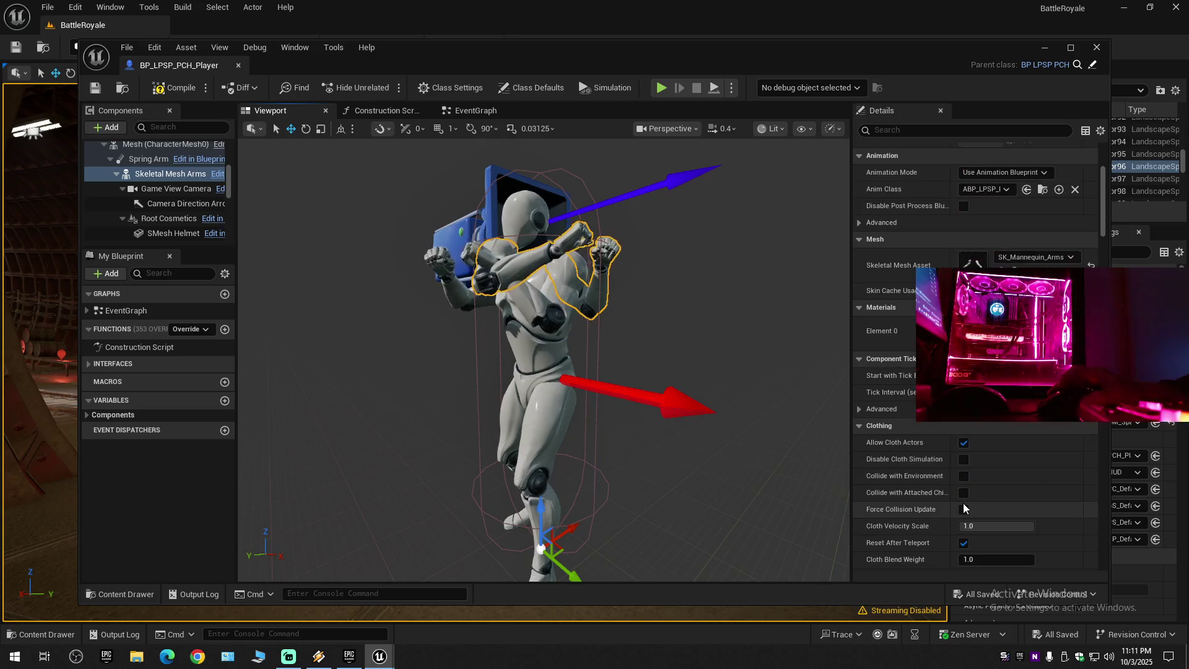
pyautogui.scroll(5, 964, 508)
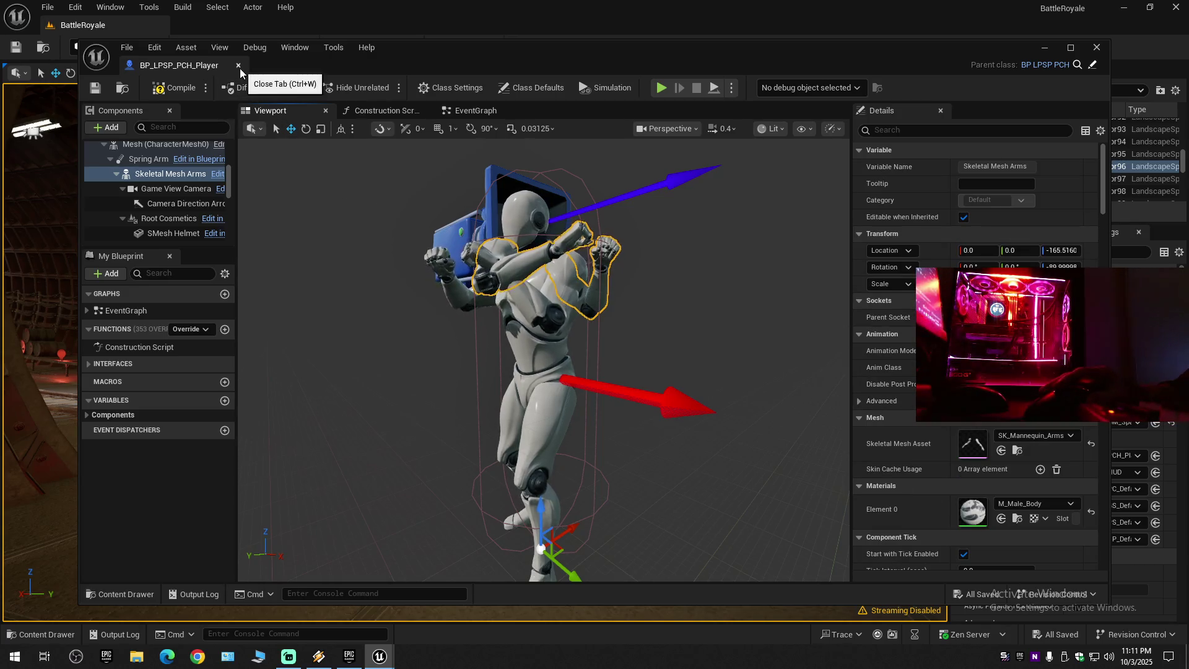
pyautogui.click(239, 66)
pyautogui.scroll(-2, 659, 347)
pyautogui.scroll(2, 659, 346)
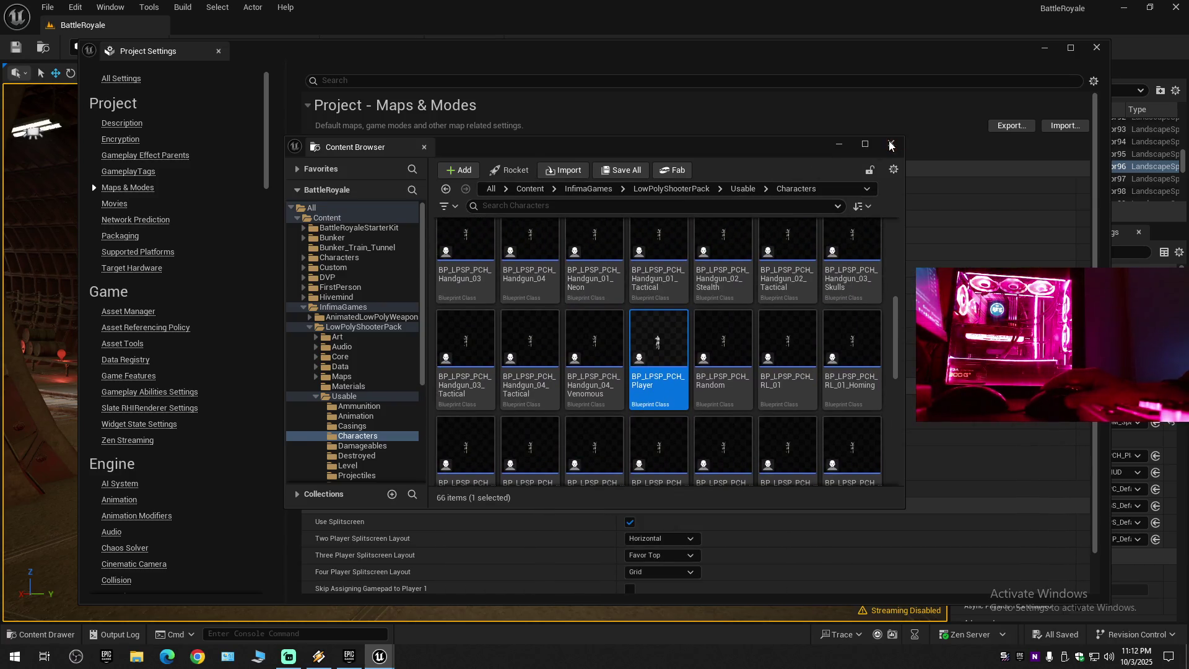
# Step: Close the Content Browser and Project Settings, then frame the selected landscape with F
pyautogui.click(891, 145)
pyautogui.click(1097, 48)
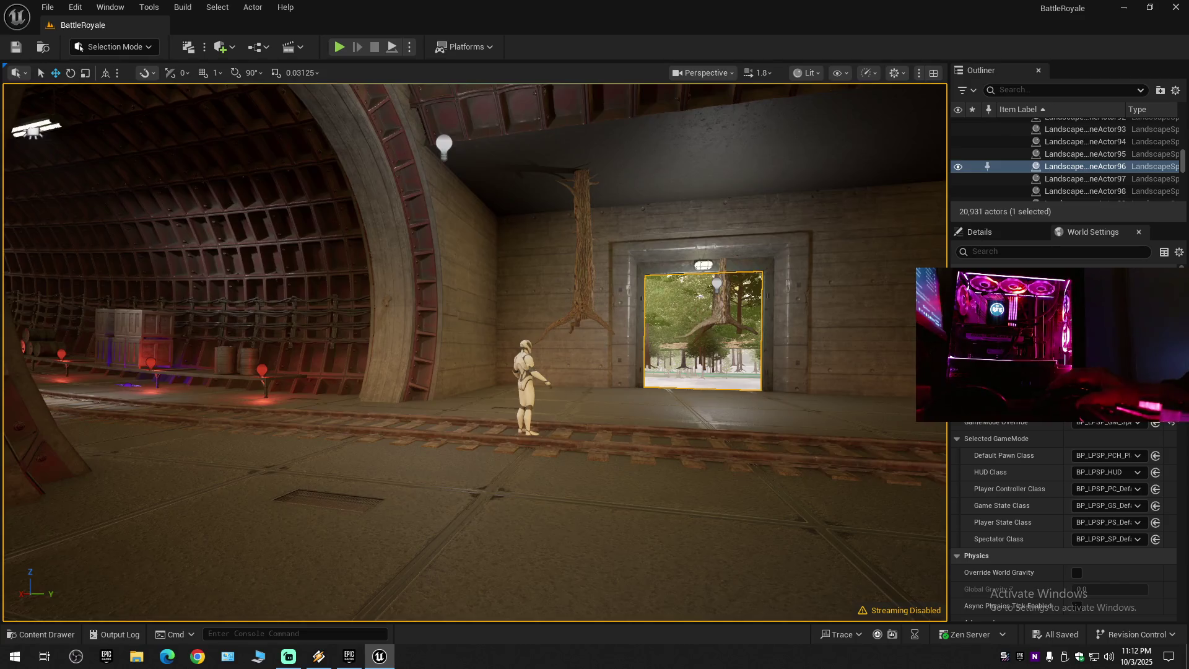
pyautogui.press('f')
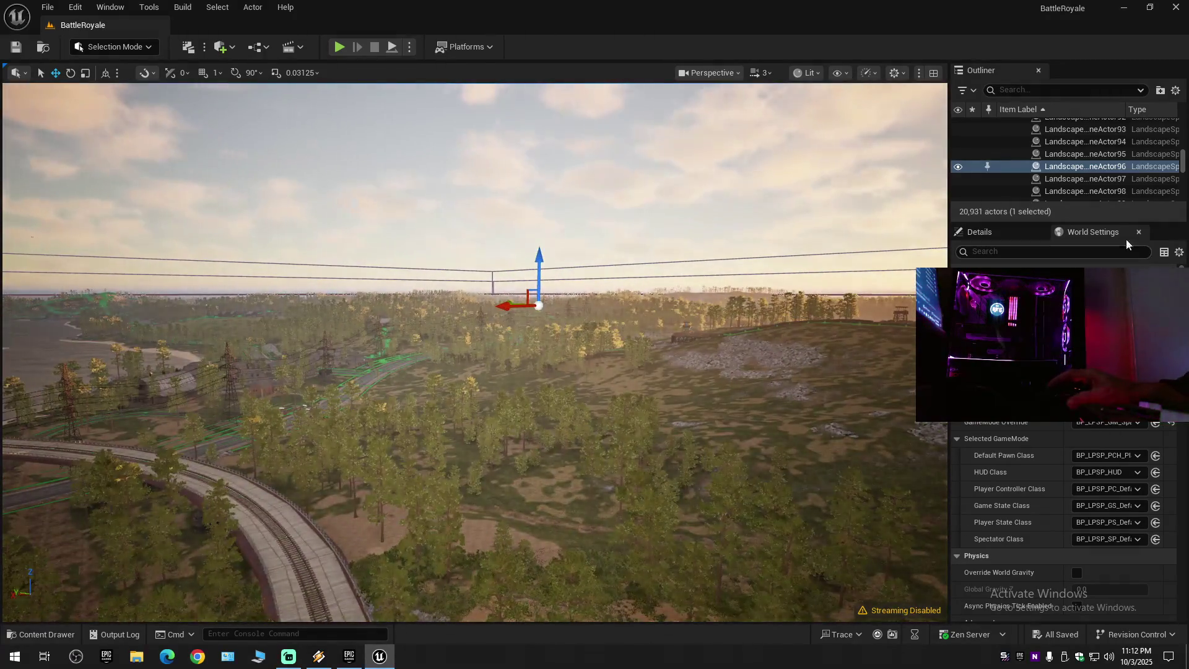
# Step: Collapse the Outliner and expand BattleRoyale (Editor) to show only its top-level folders
pyautogui.click(1176, 89)
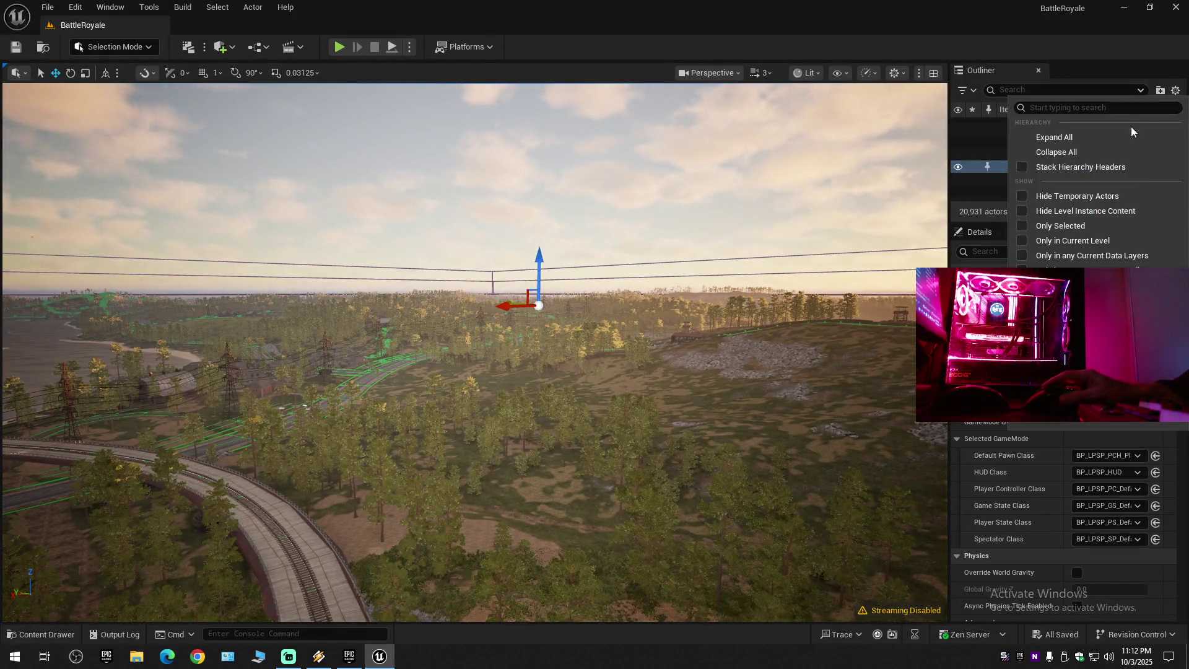
pyautogui.click(1103, 151)
pyautogui.click(998, 125)
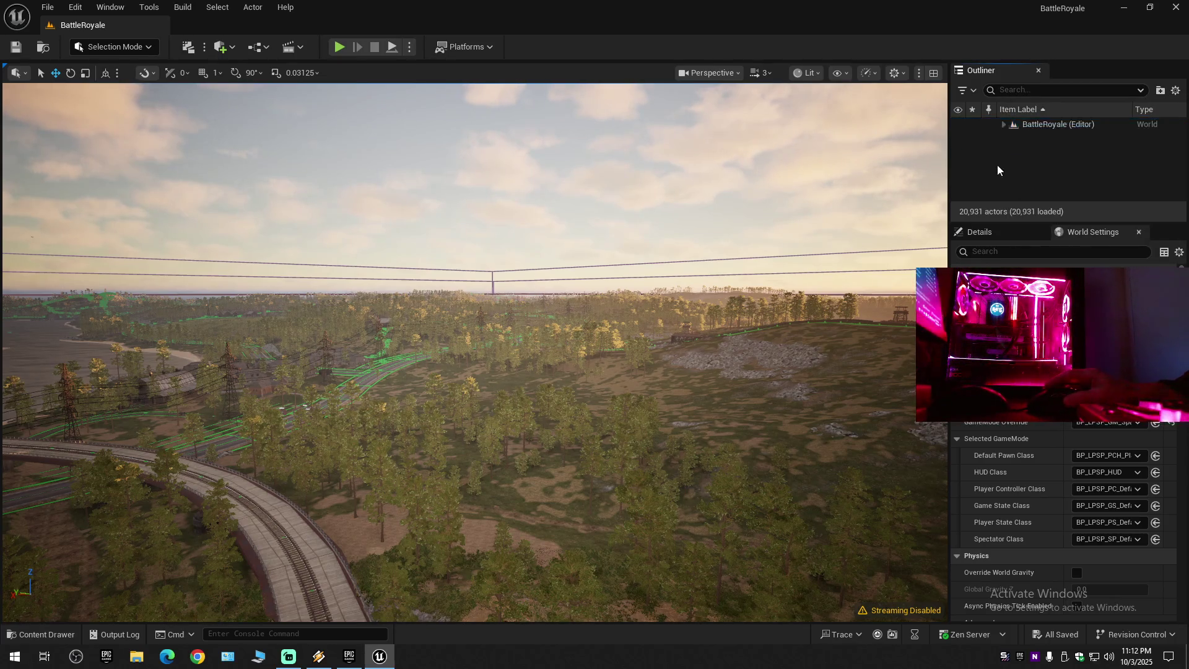
pyautogui.click(1002, 124)
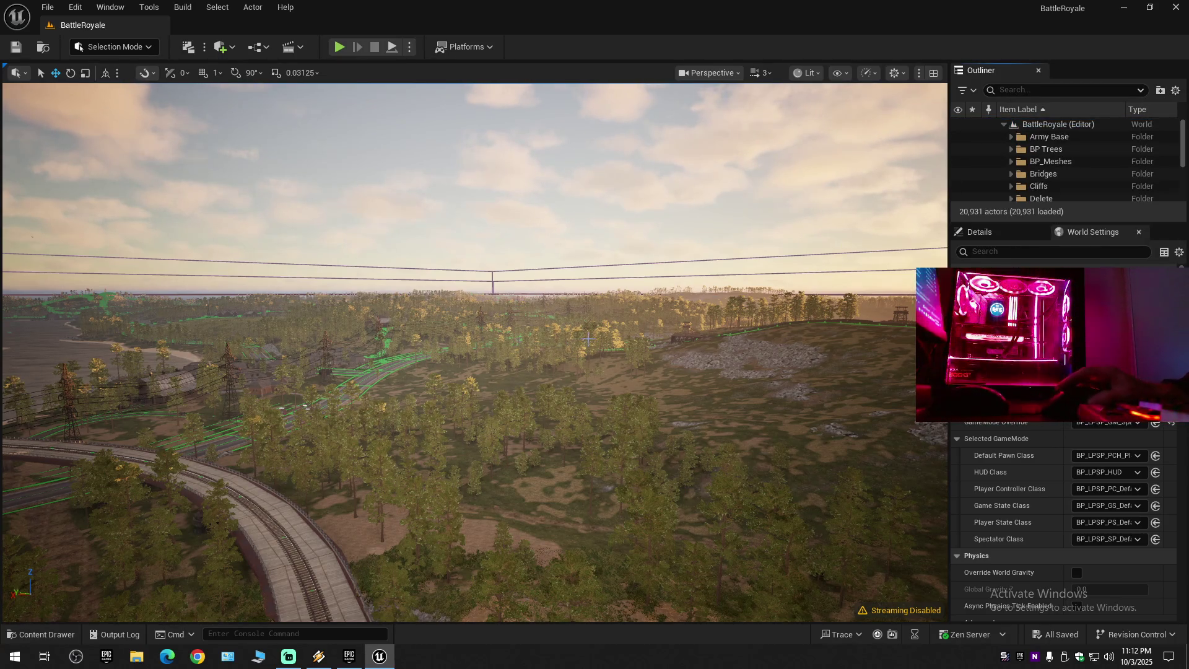
# Step: Fly toward the coastline, down along the road junction, then rise and turn toward the town, river and bridge
pyautogui.scroll(1, 587, 338)
pyautogui.press('w')
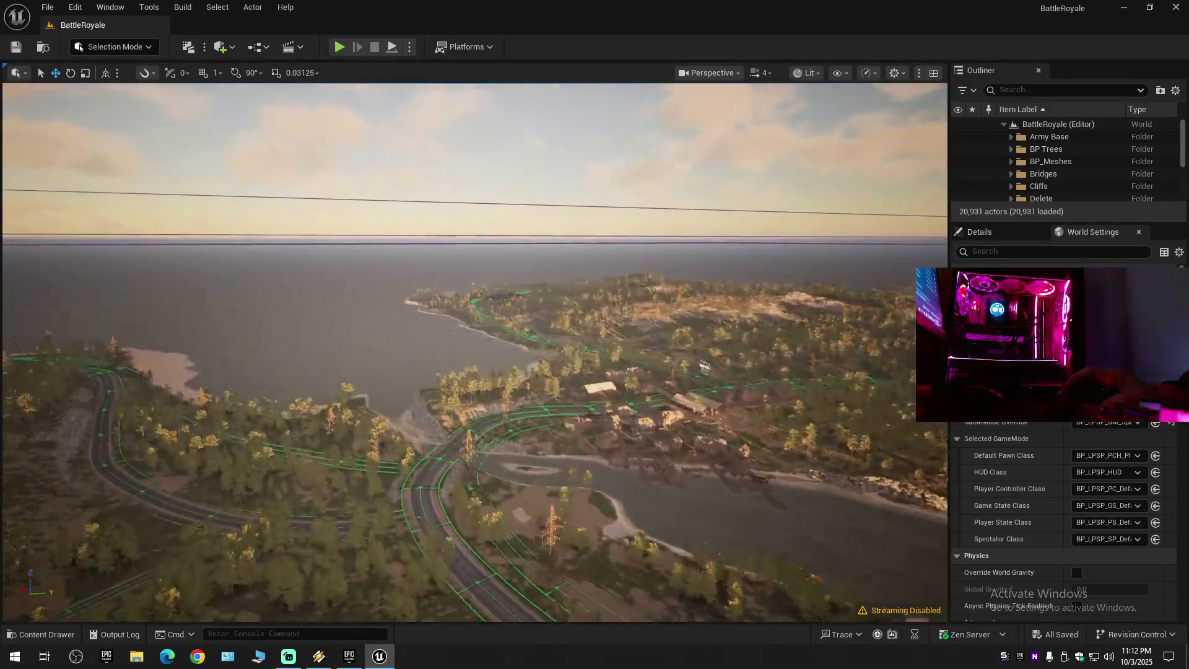
pyautogui.scroll(-1, 475, 352)
pyautogui.press('w')
pyautogui.press('w')
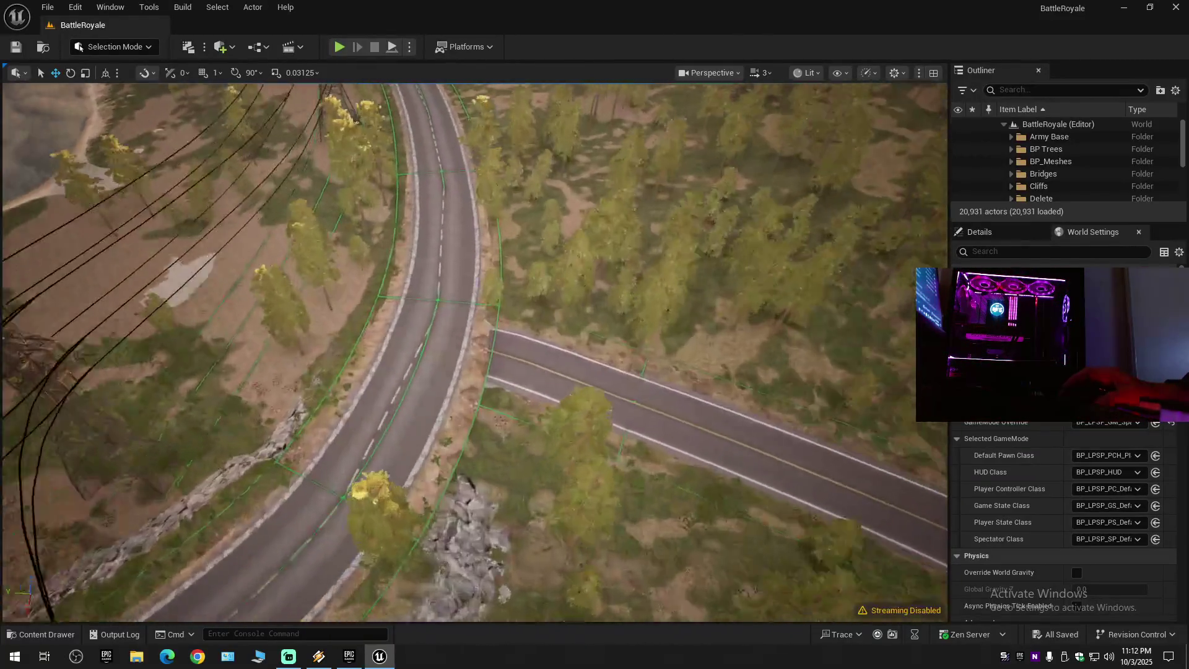
pyautogui.scroll(-1, 474, 352)
pyautogui.press('w')
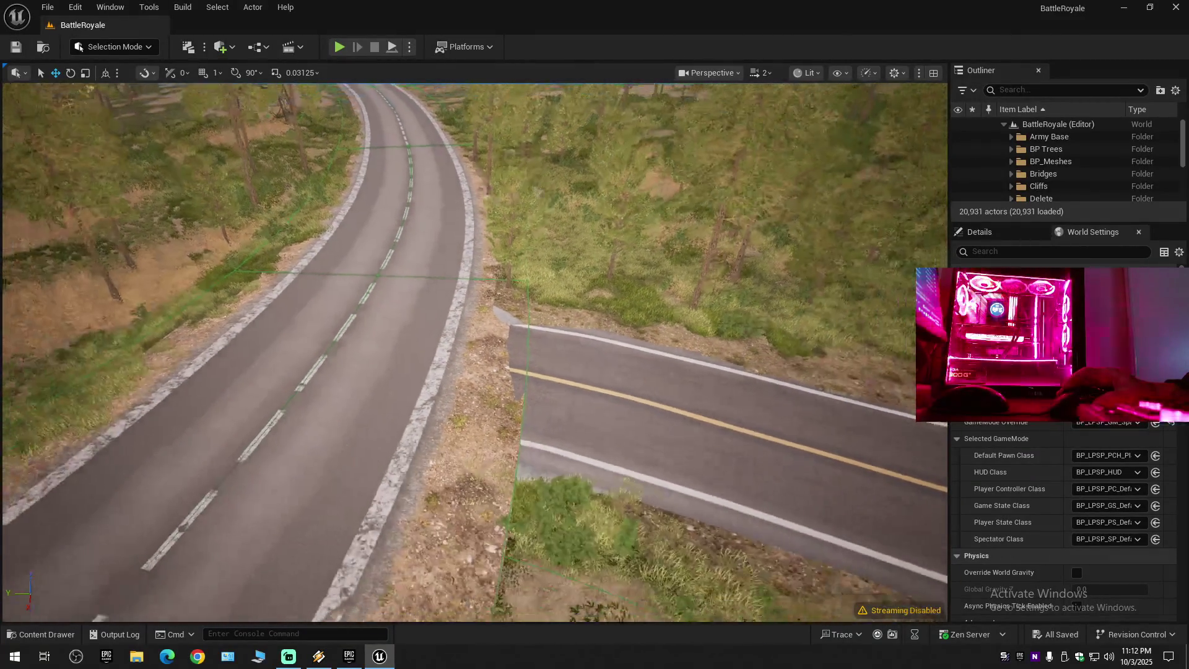
pyautogui.scroll(-1, 475, 352)
pyautogui.press('w')
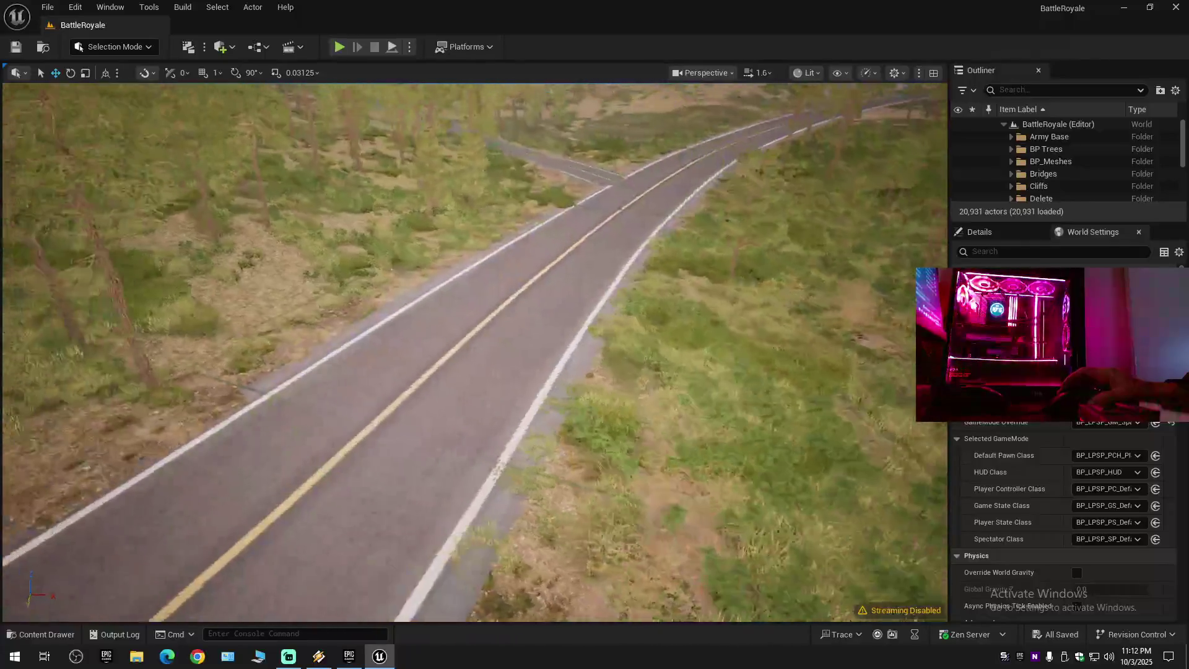
pyautogui.scroll(2, 475, 352)
pyautogui.press('e')
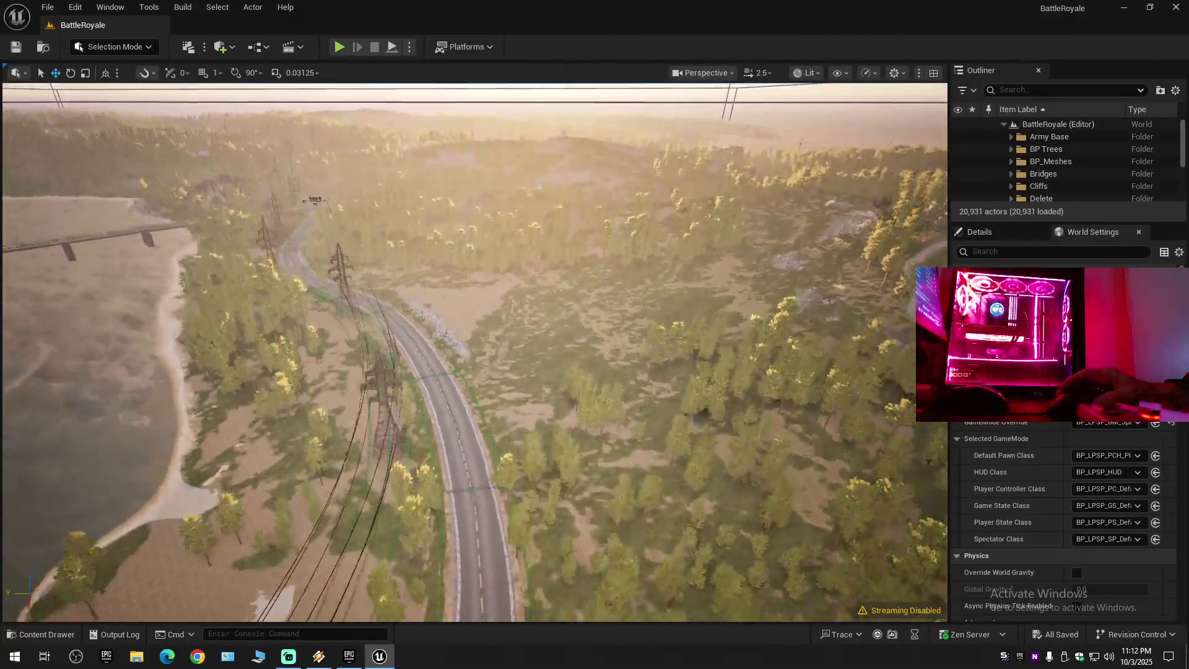
pyautogui.press('w')
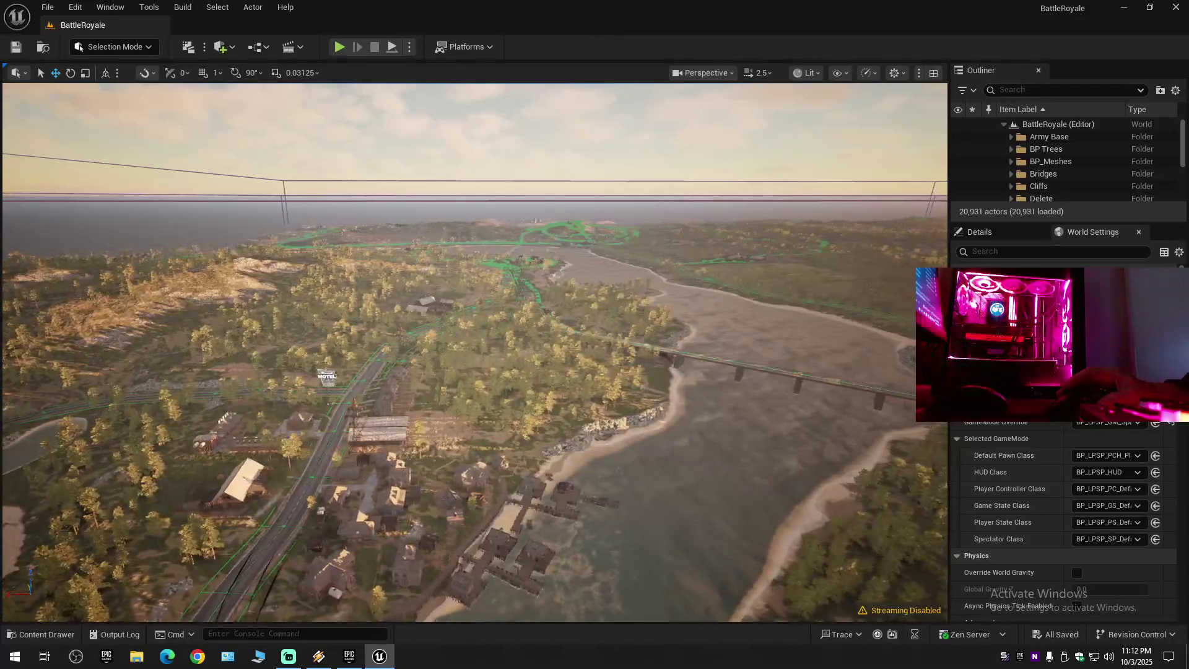
pyautogui.scroll(-1, 474, 351)
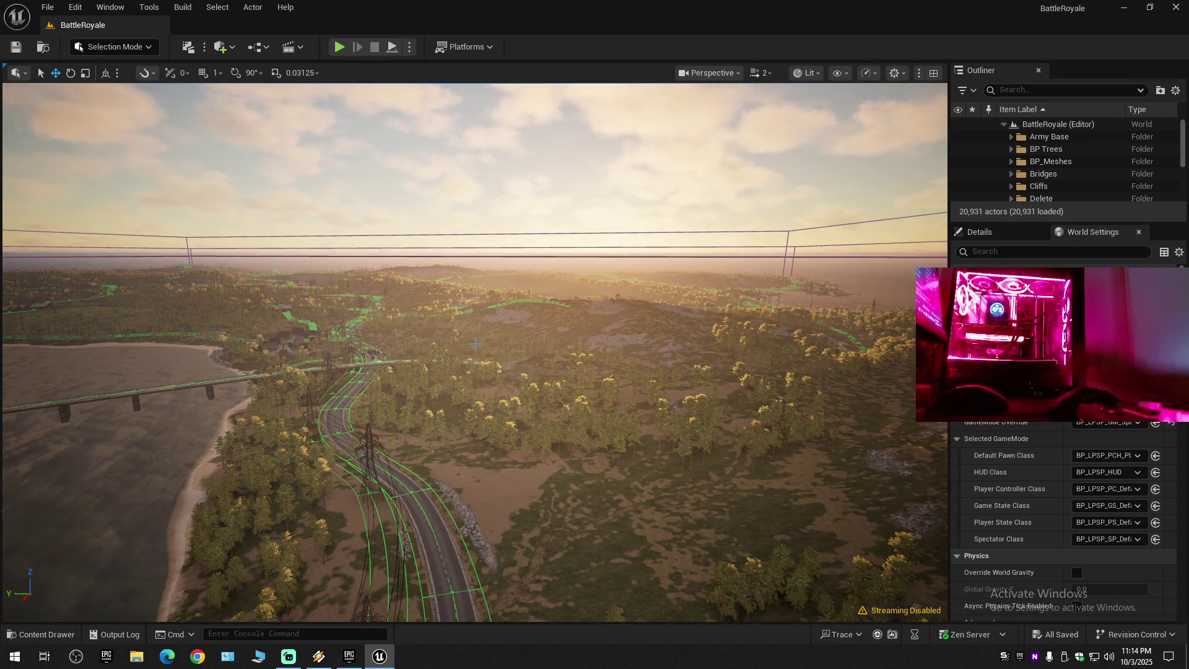
# Step: Face the power line, widen the level viewport and show the Details panel instead of World Settings
pyautogui.moveTo(490, 381)
pyautogui.mouseDown()
pyautogui.moveTo(515, 371)
pyautogui.moveTo(532, 322)
pyautogui.moveTo(489, 325)
pyautogui.moveTo(491, 384)
pyautogui.mouseUp()
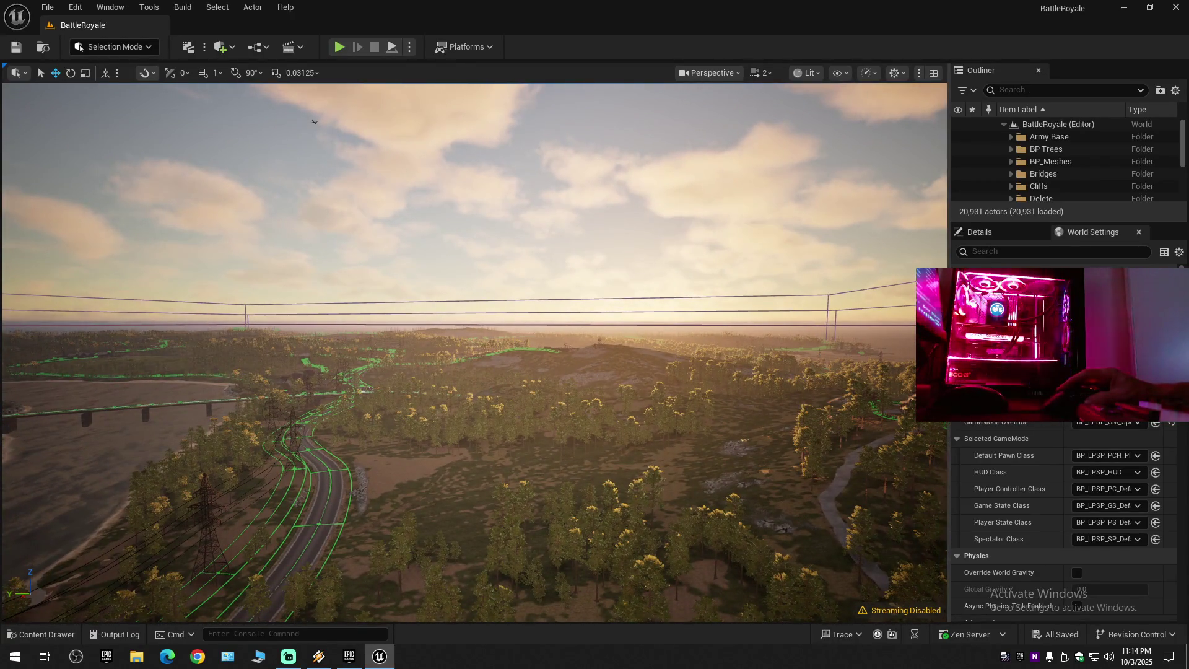
pyautogui.moveTo(949, 341); pyautogui.dragTo(986, 341)
pyautogui.click(1015, 232)
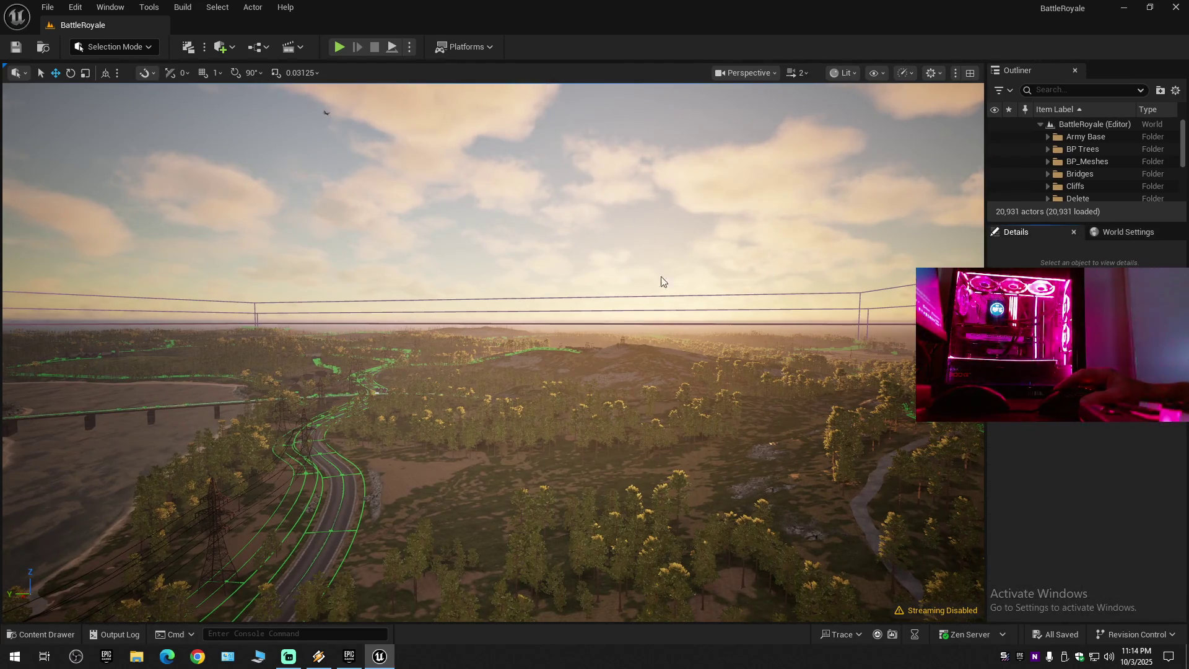